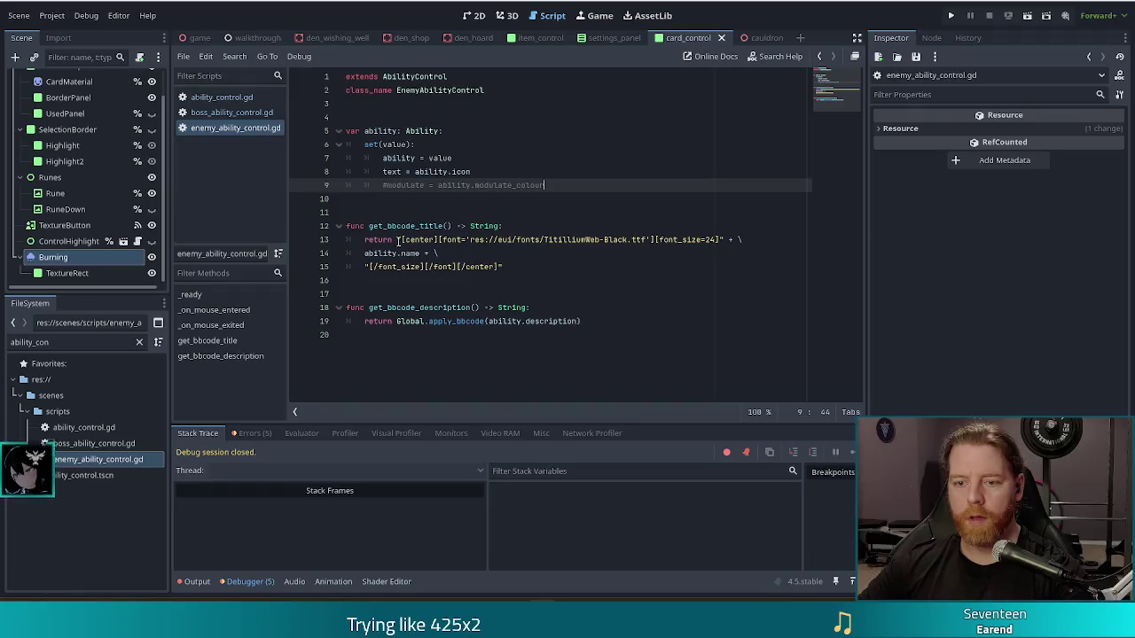
Step: Review the ability setter and the title and description getters in the script
click(565, 321)
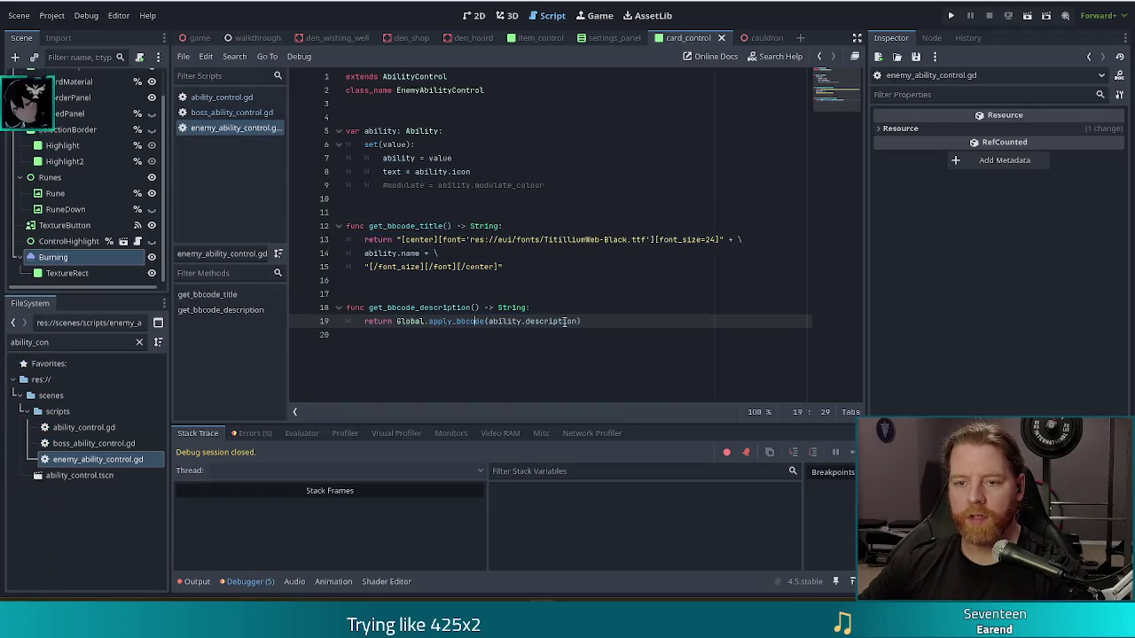
click(417, 226)
click(447, 267)
click(474, 308)
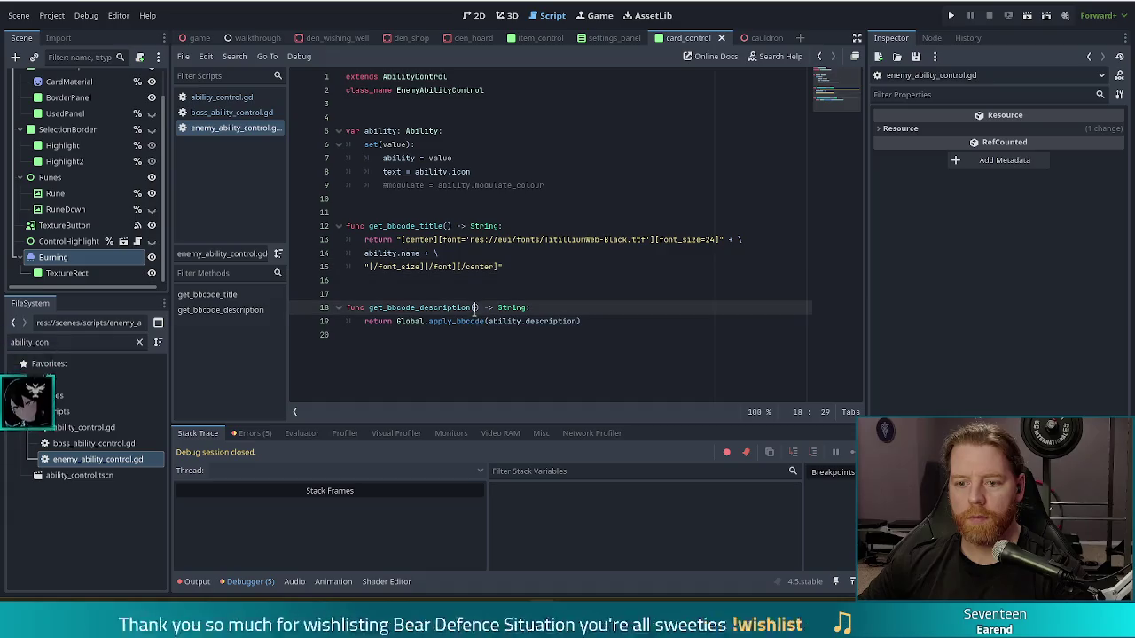
click(394, 140)
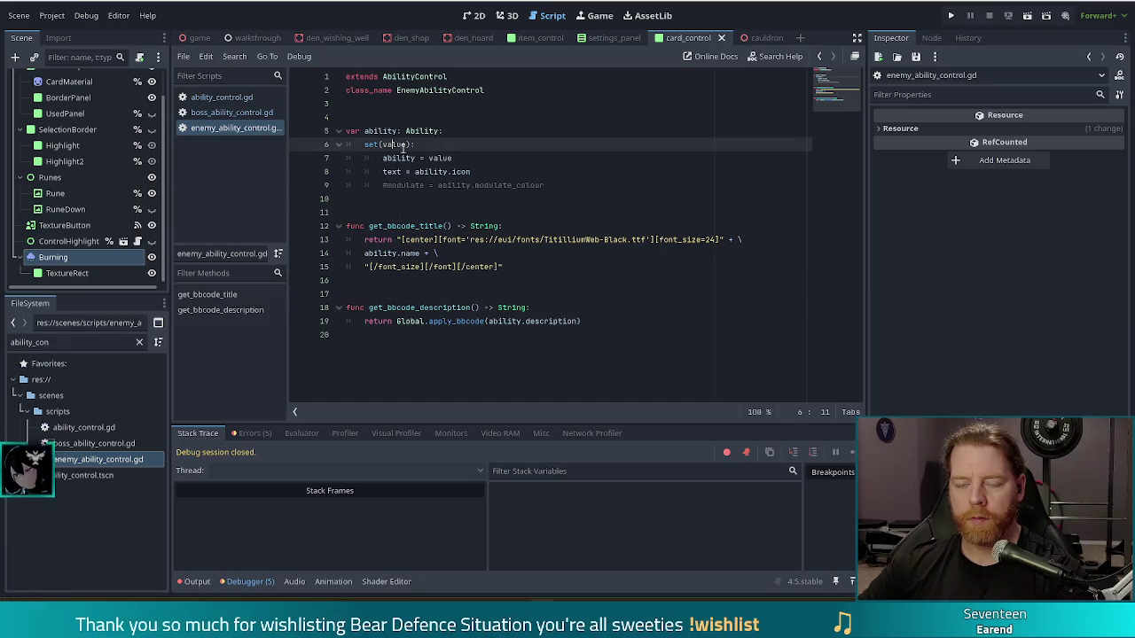
click(399, 158)
click(401, 239)
drag(417, 254, 502, 308)
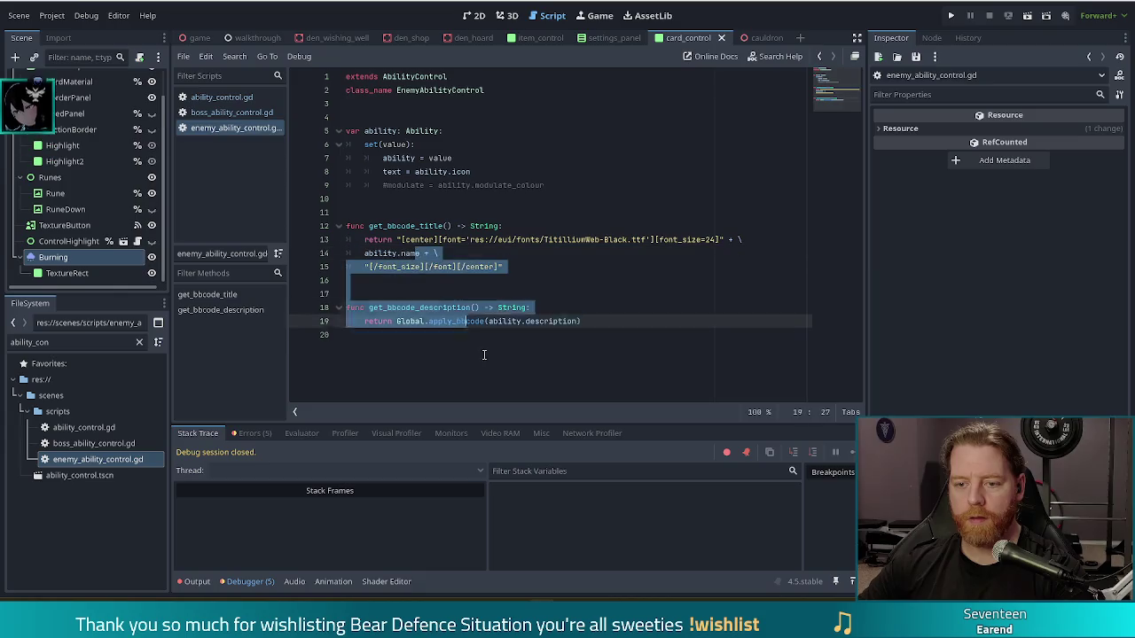
click(502, 307)
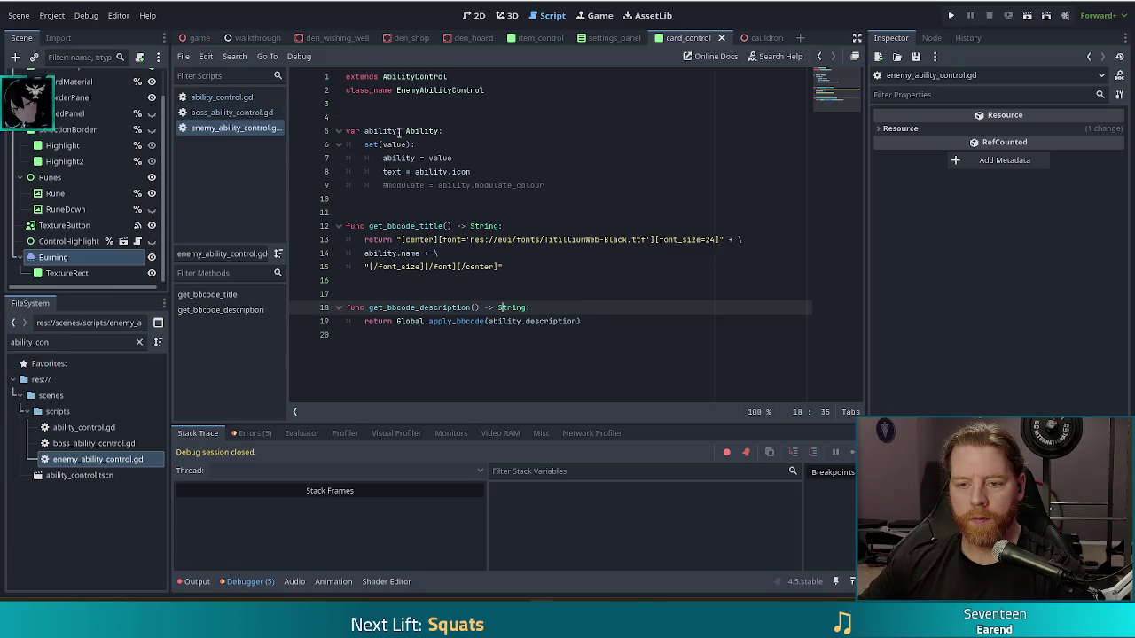
Step: Delete the _ready and mouse enter/exit handlers from boss_ability_control.gd and save it
click(215, 113)
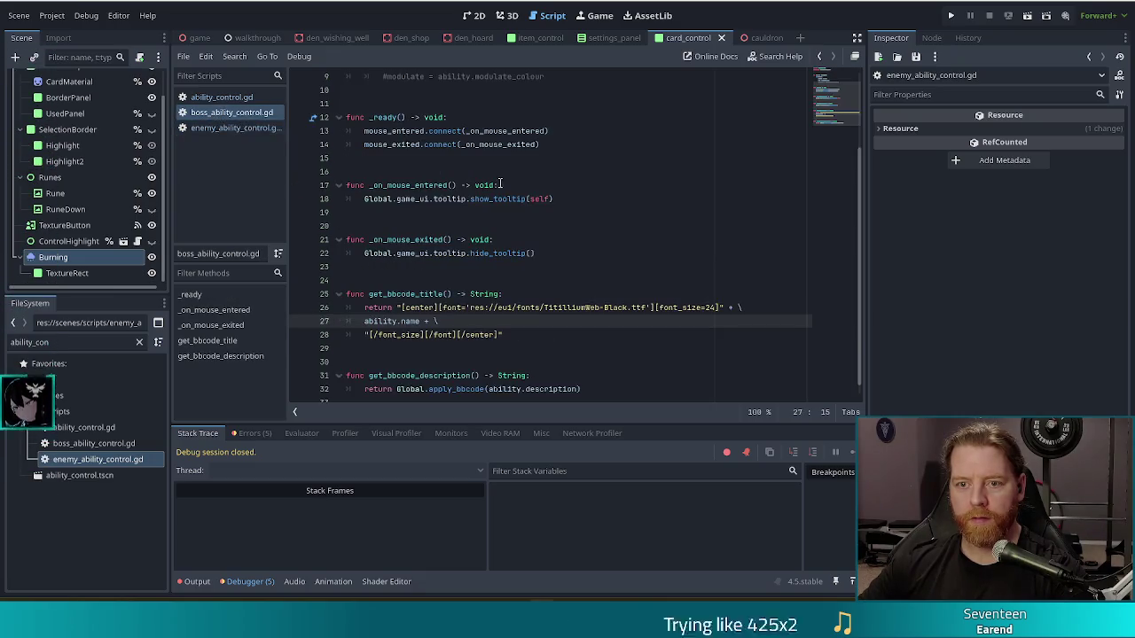
drag(555, 252, 592, 108)
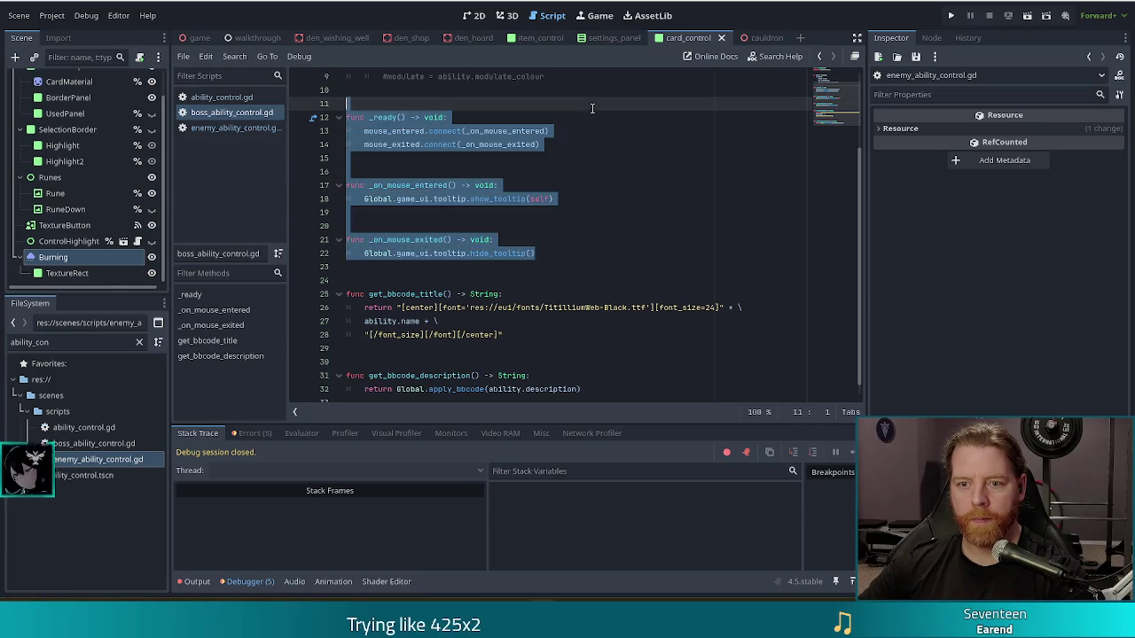
key(BackSpace)
key(BackSpace)
key(BackSpace)
click(465, 226)
key(ctrl+s)
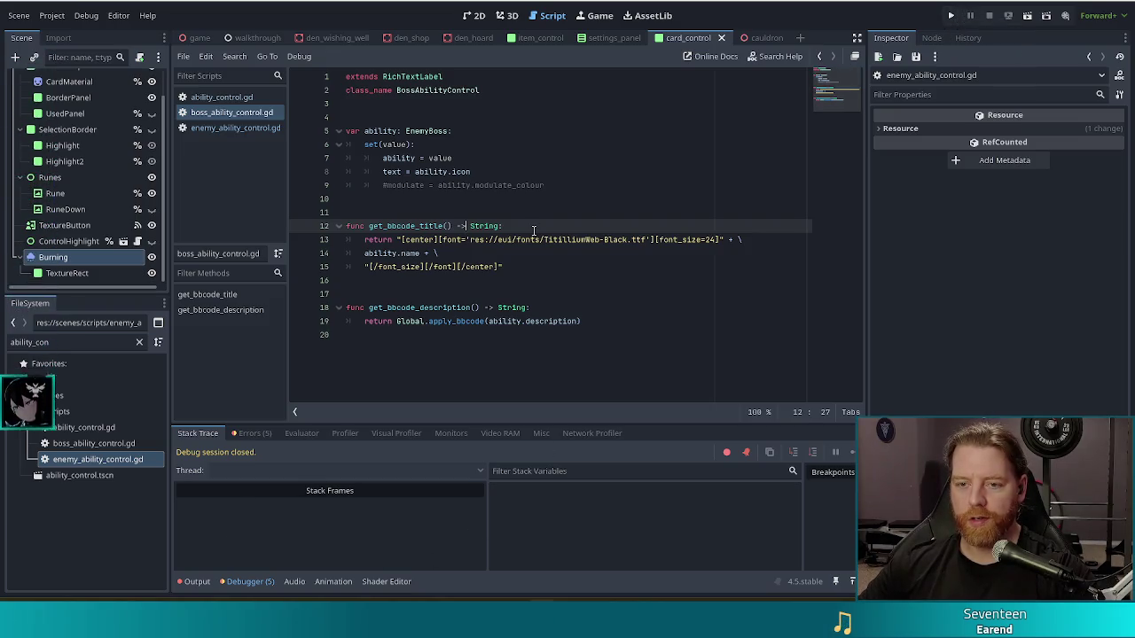
click(498, 185)
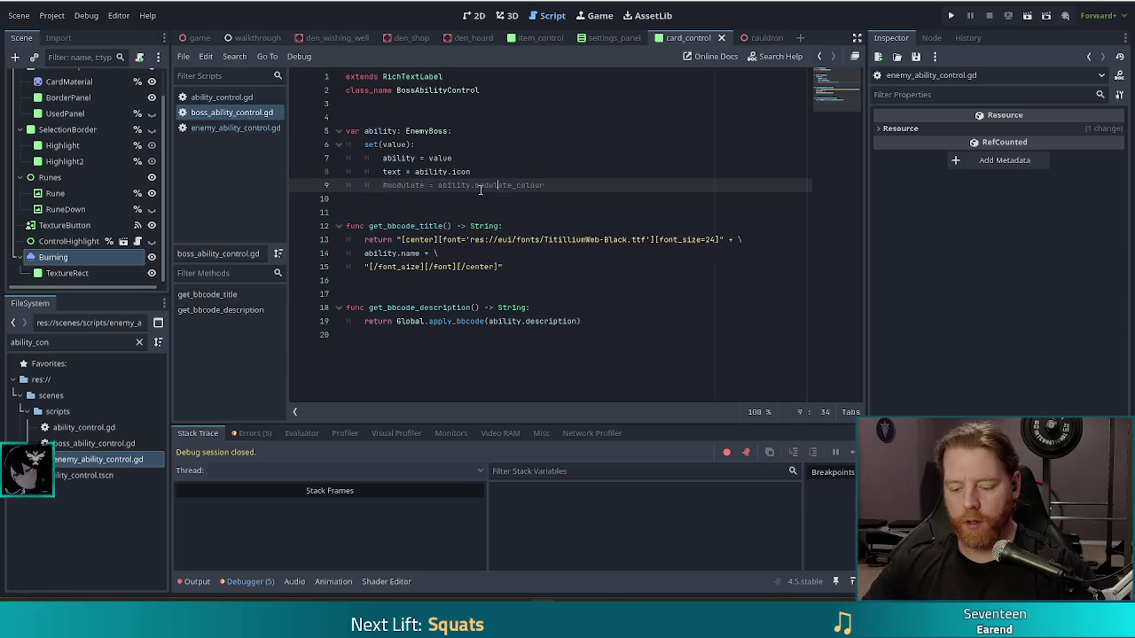
key(ctrl+shift+f)
Step: Search the project for 'abilitycontrol' and open the tooltip2.gd match at line 46
text(ability)
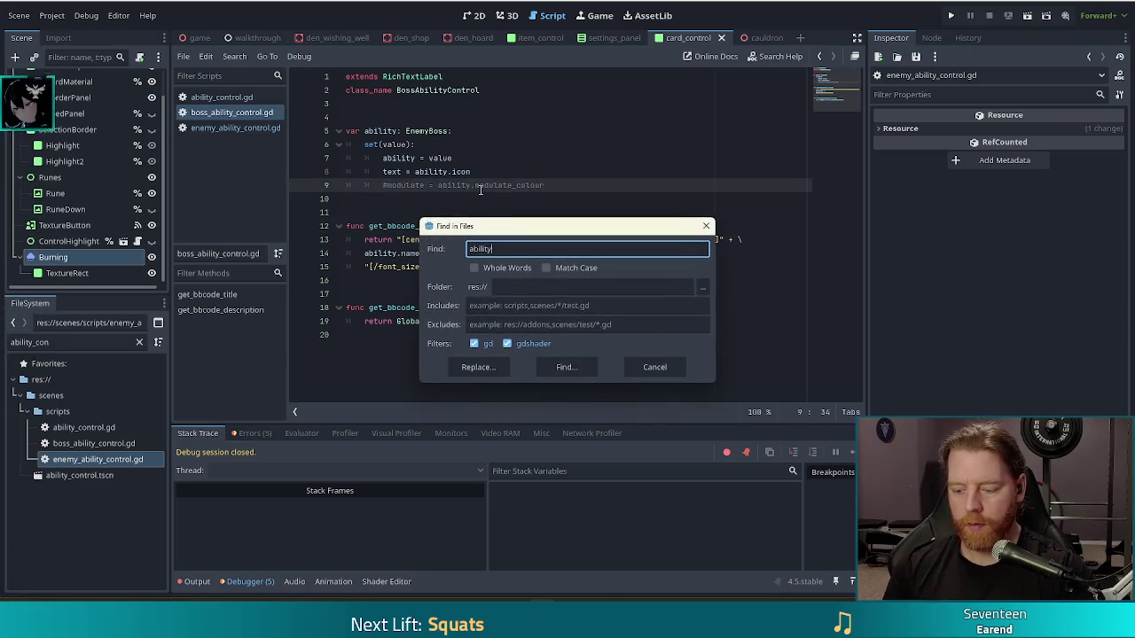
text(control)
key(Return)
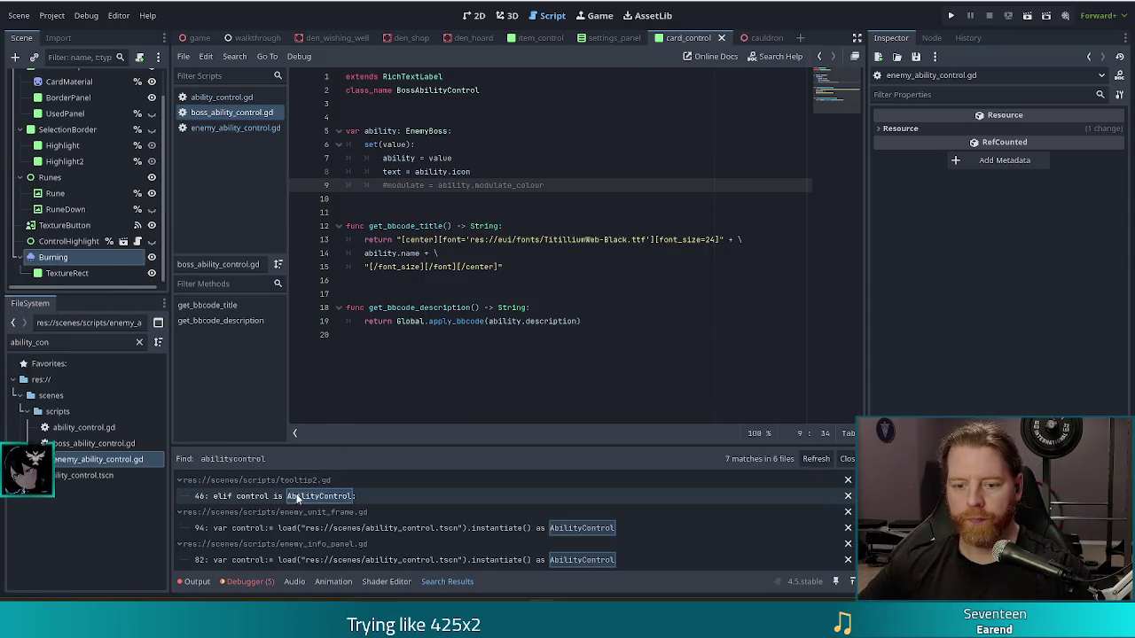
click(300, 496)
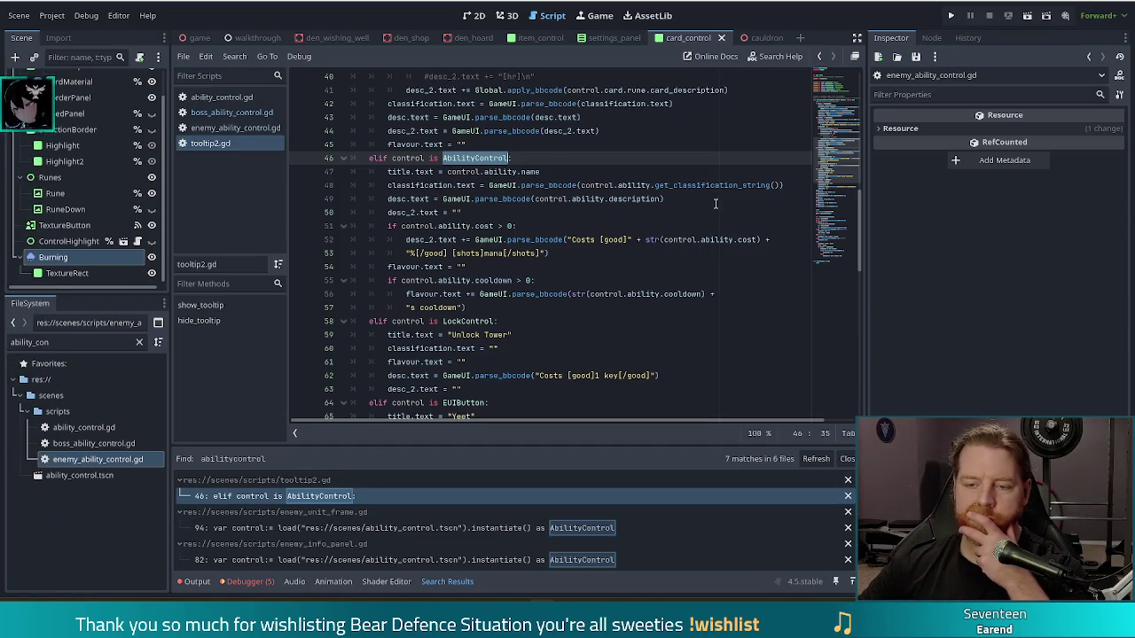
click(506, 187)
click(774, 185)
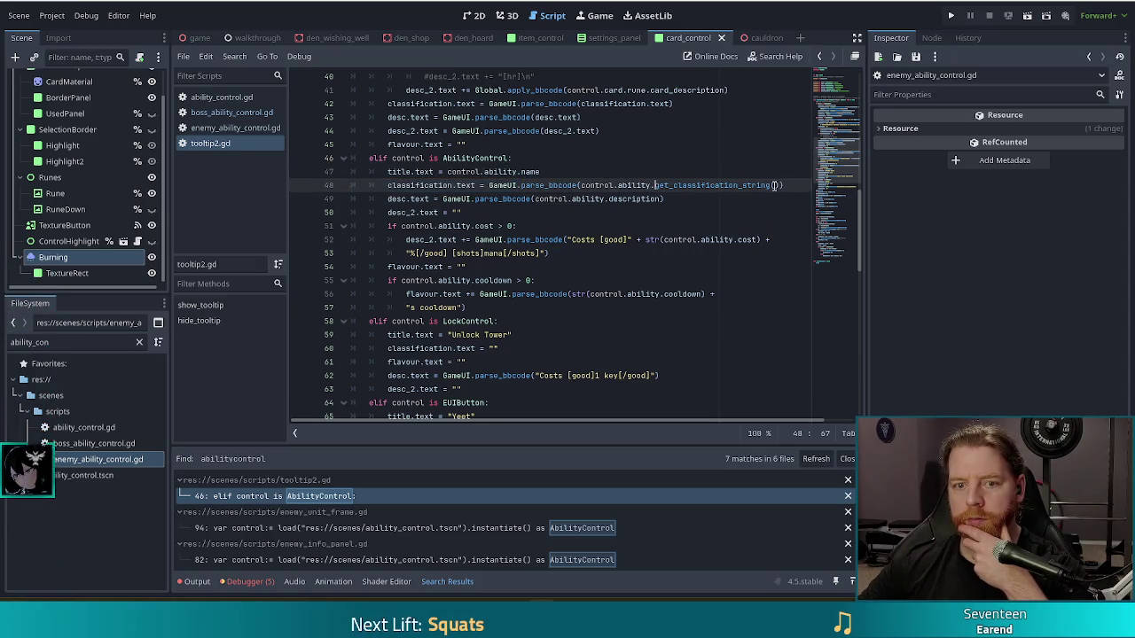
Step: Check base ability_control.gd, then inspect the tooltip's classification string and .ability.description usage
click(221, 97)
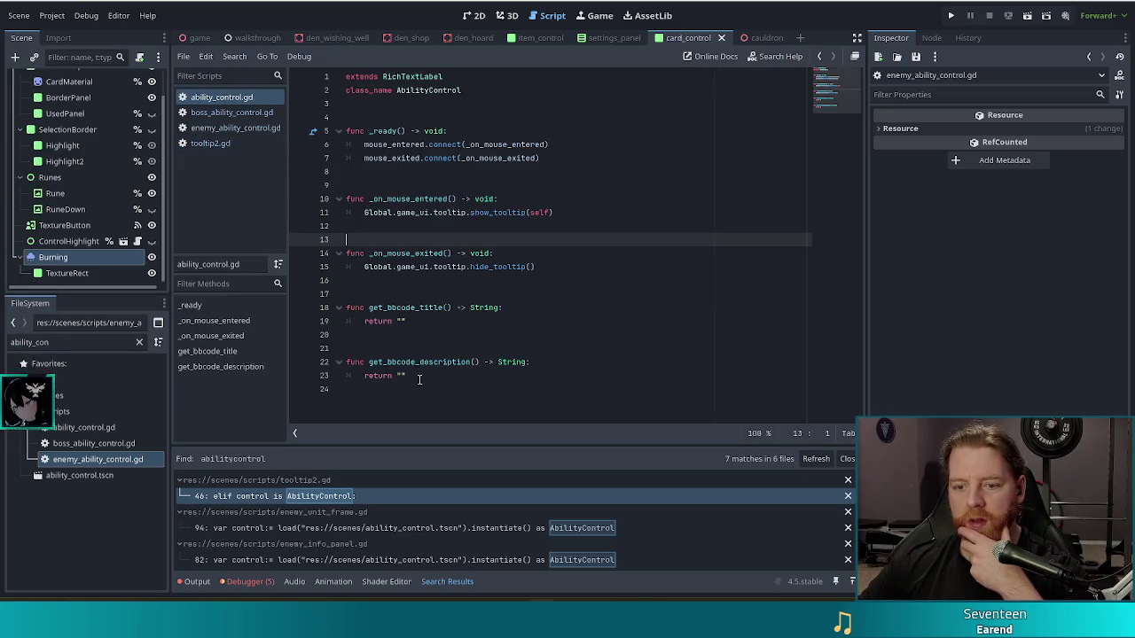
key(alt+Left)
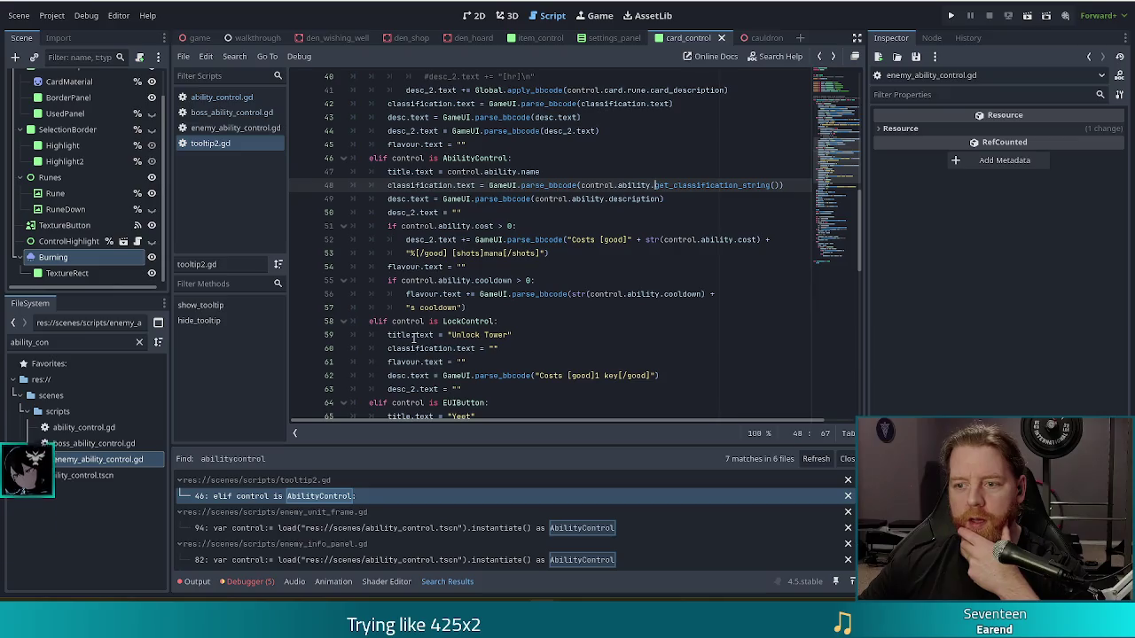
click(734, 186)
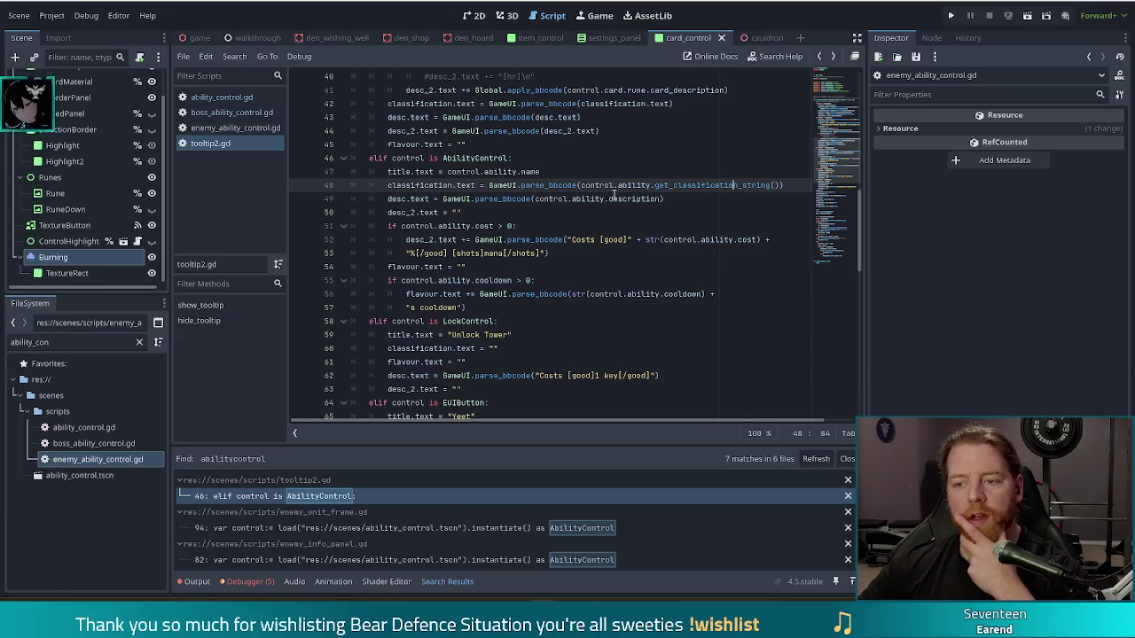
click(654, 199)
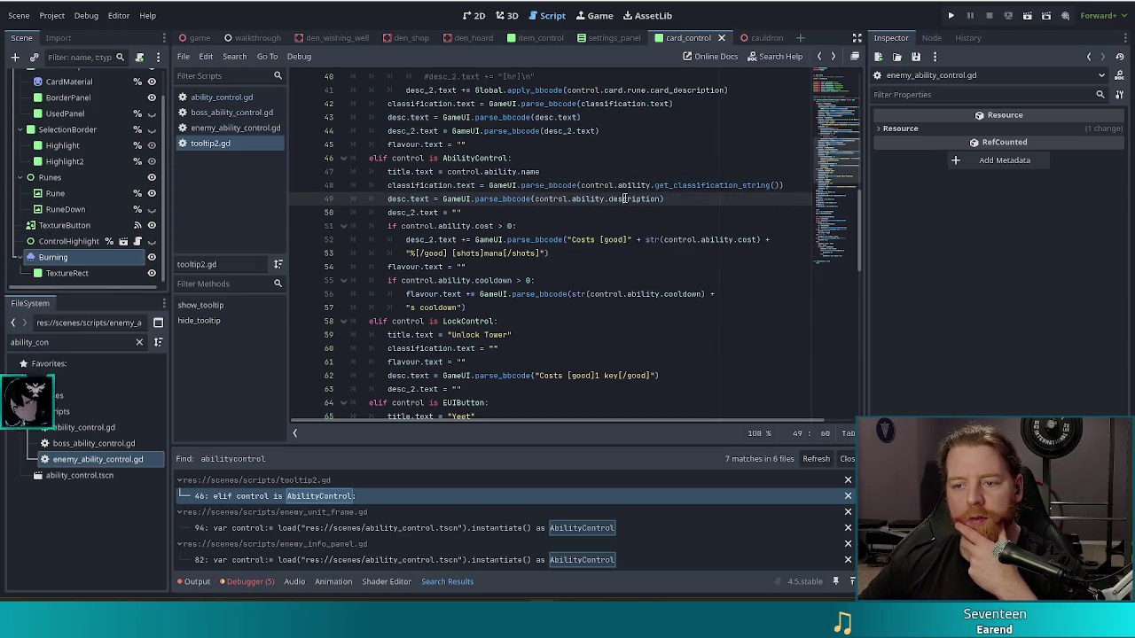
key(Left)
drag(564, 198, 661, 199)
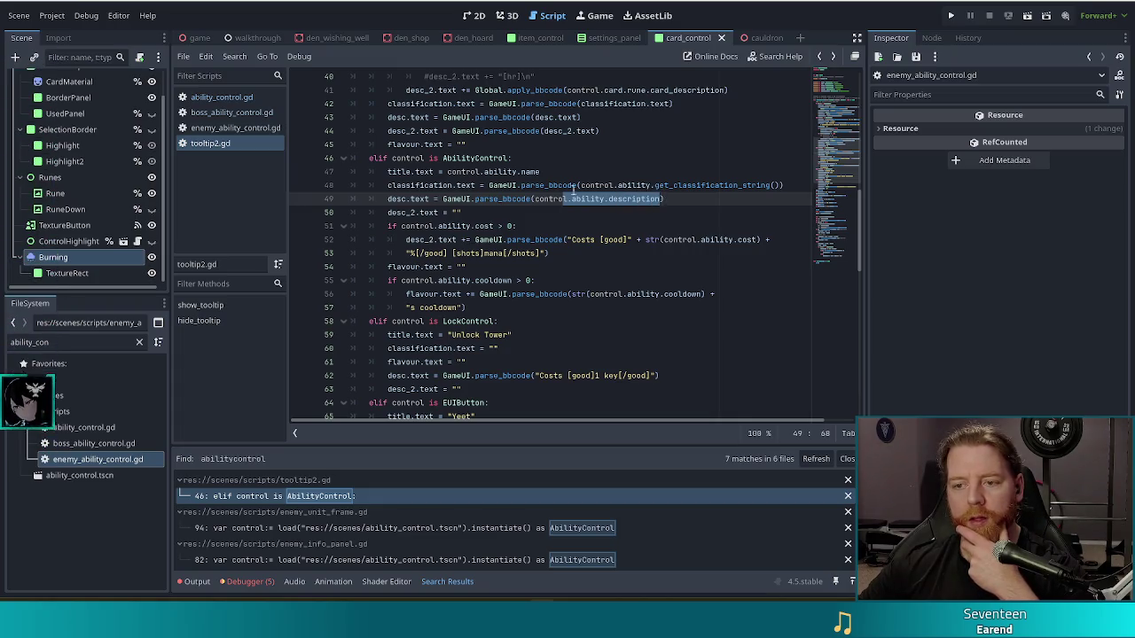
click(630, 187)
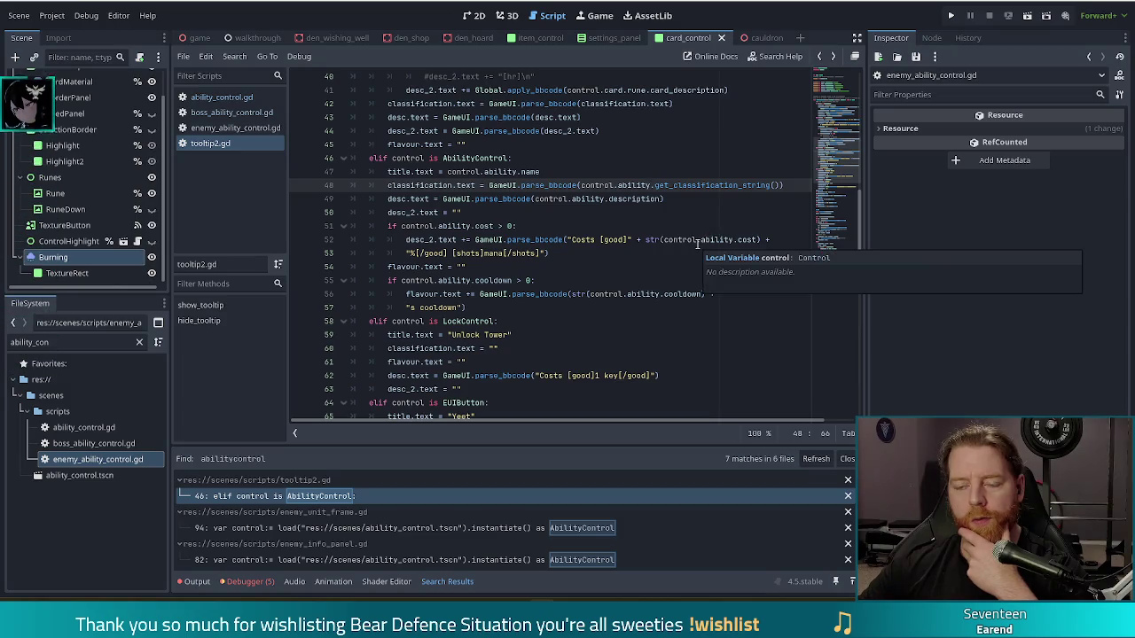
Step: Inspect the enemy_unit_frame.gd match at line 94 where the ability is assigned
click(490, 532)
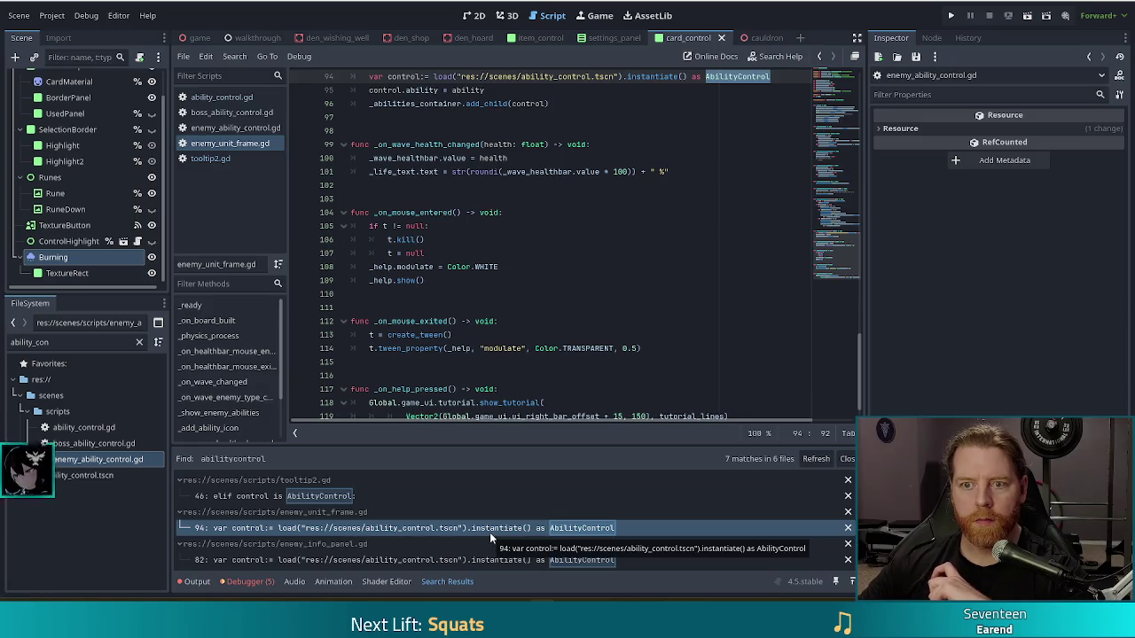
scroll(461, 133, up, 1)
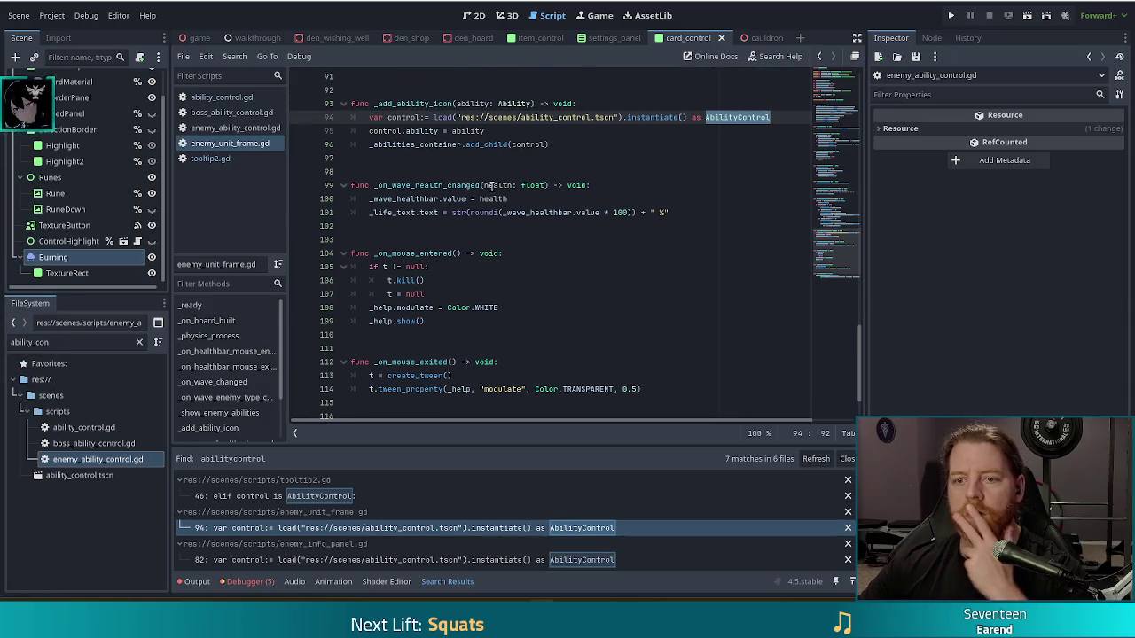
click(429, 131)
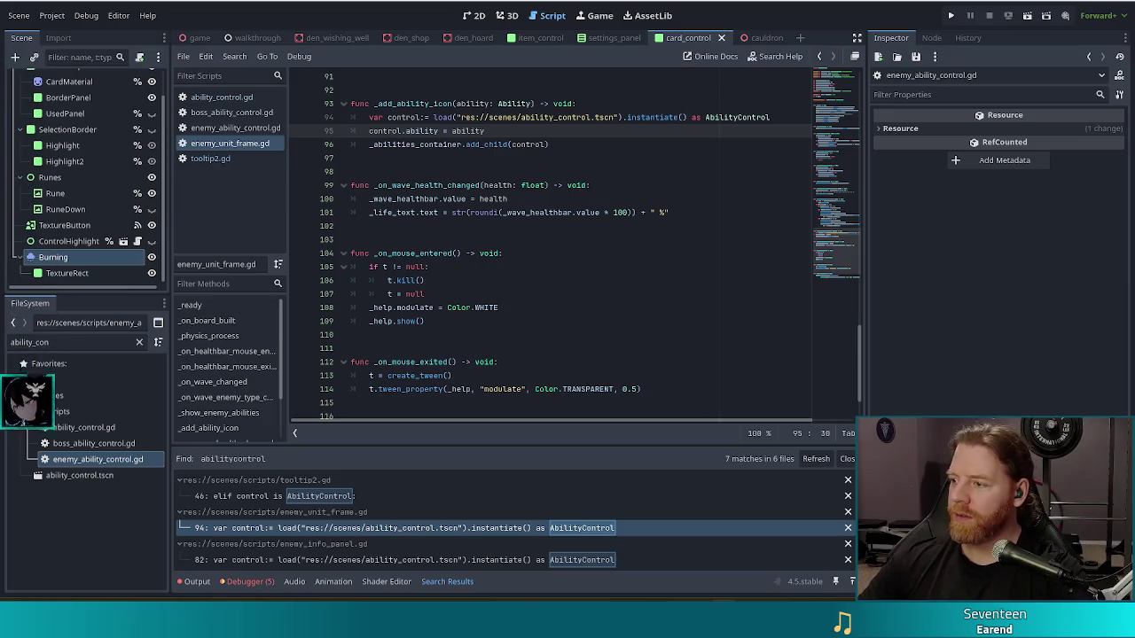
click(562, 213)
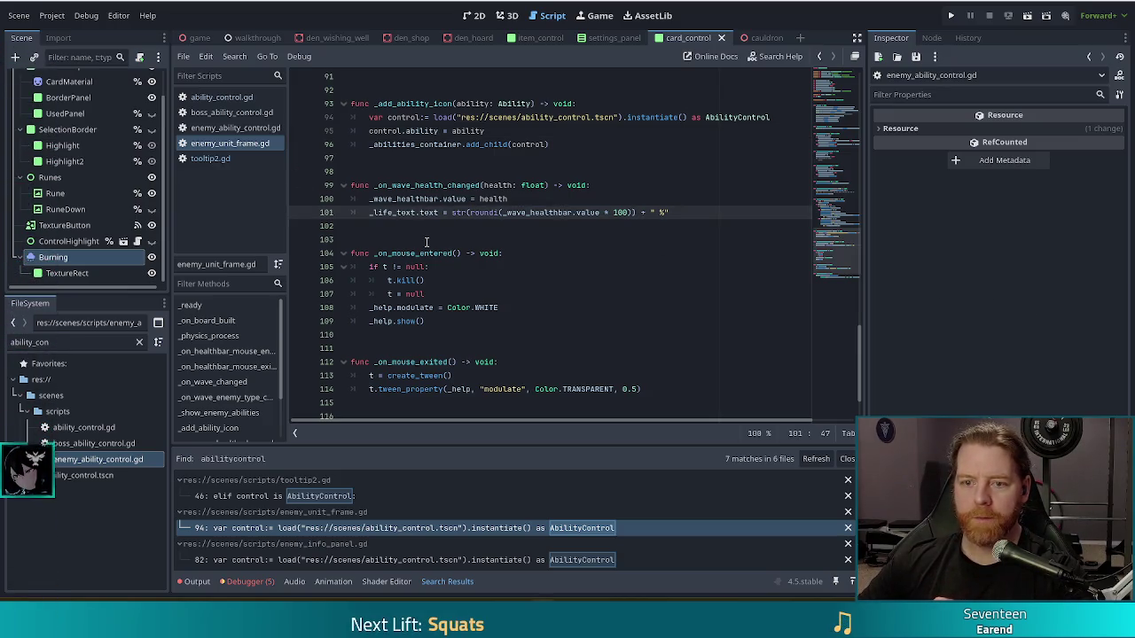
scroll(473, 534, down, 1)
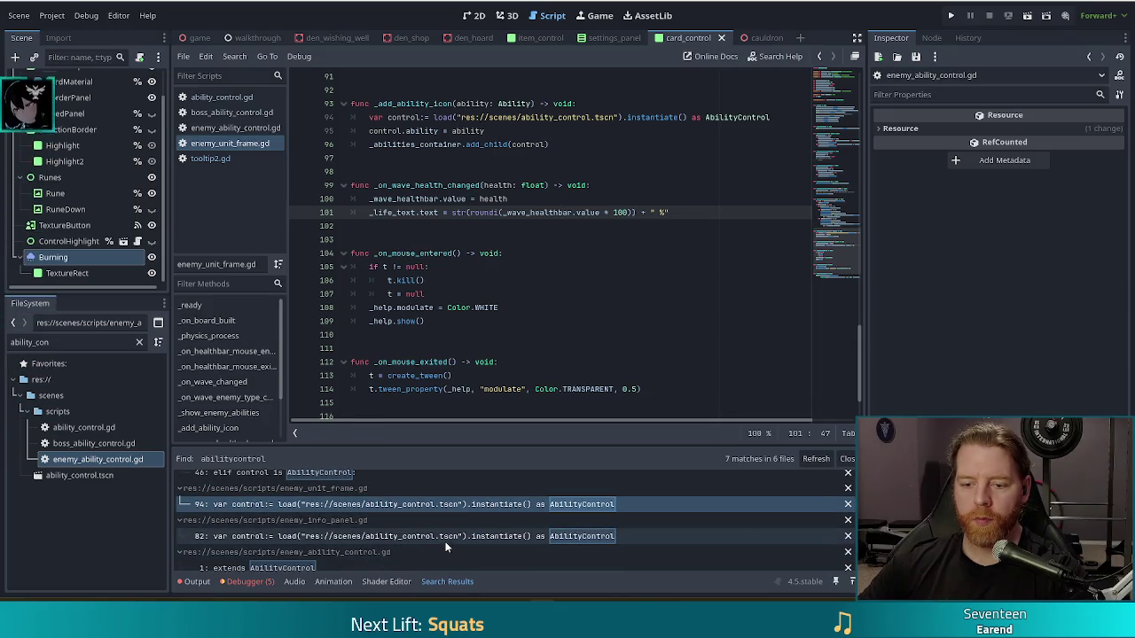
Step: Inspect the AbilityControl cast and ability assignment on lines 82–83 of enemy_info_panel.gd
click(445, 539)
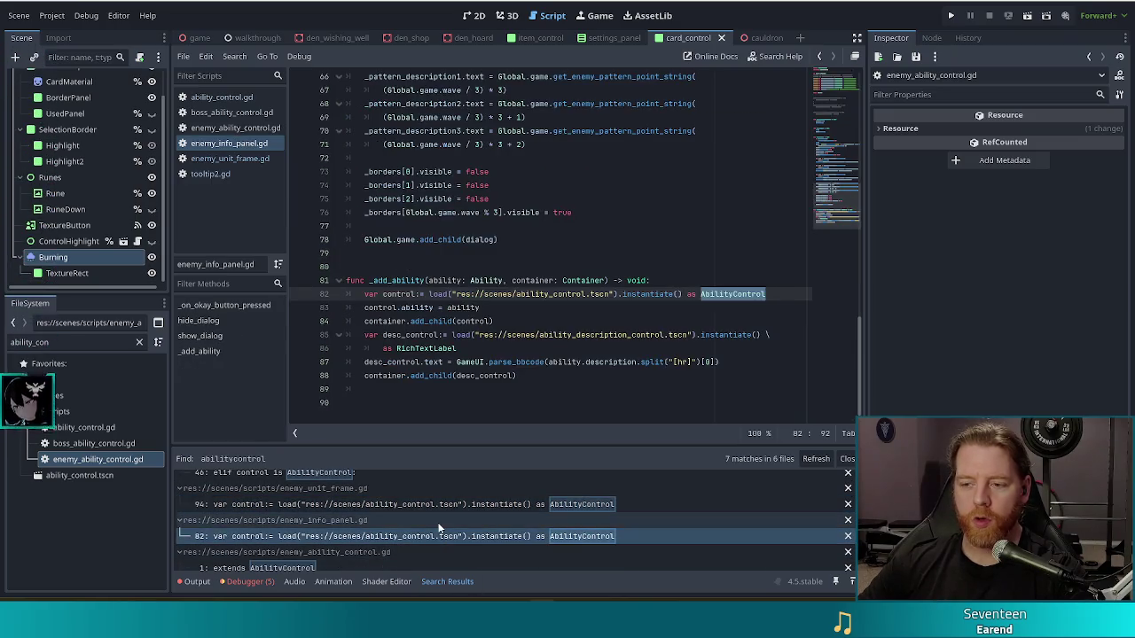
double_click(403, 308)
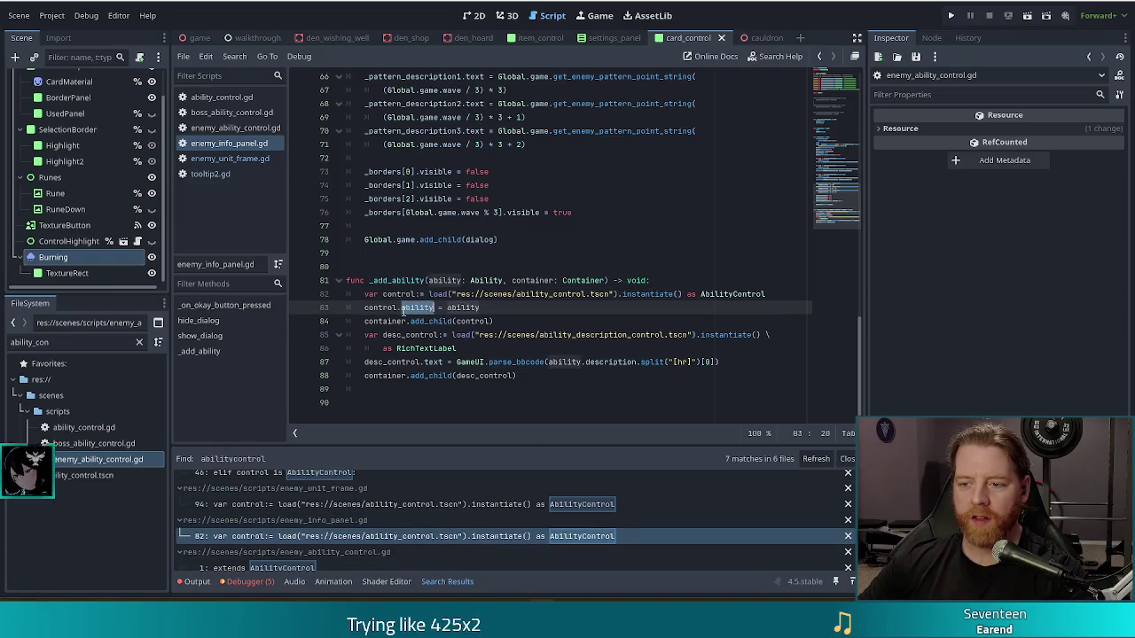
double_click(729, 293)
scroll(315, 545, down, 2)
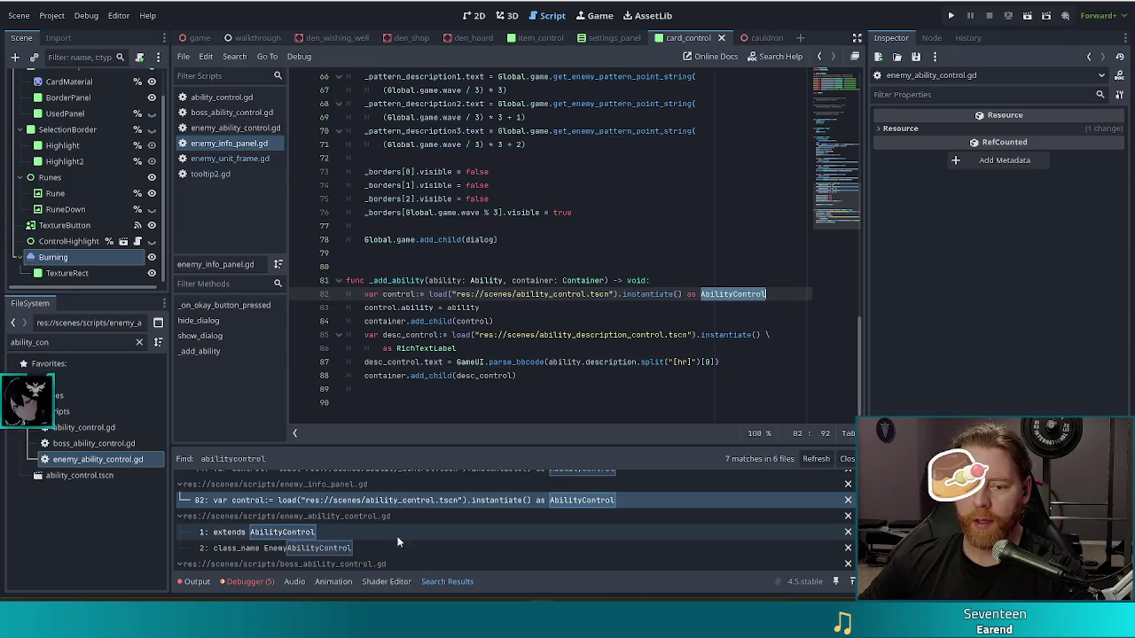
scroll(322, 547, down, 3)
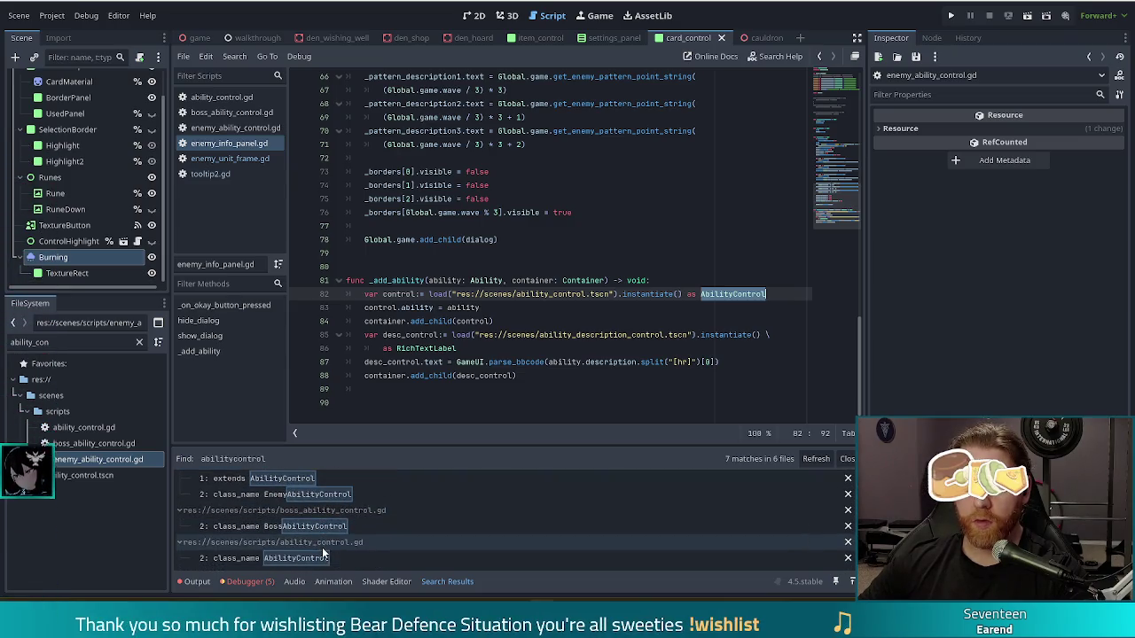
click(494, 213)
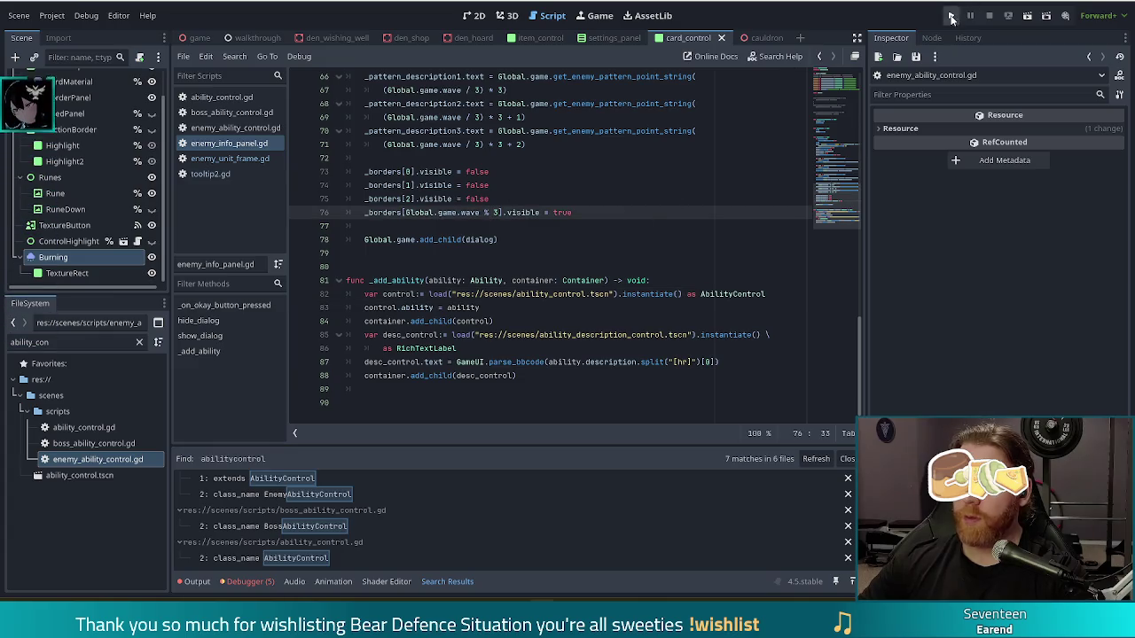
Step: Run the game, start a New Game, inspect the ability error at enemy_unit_frame.gd line 95, then stop
click(951, 16)
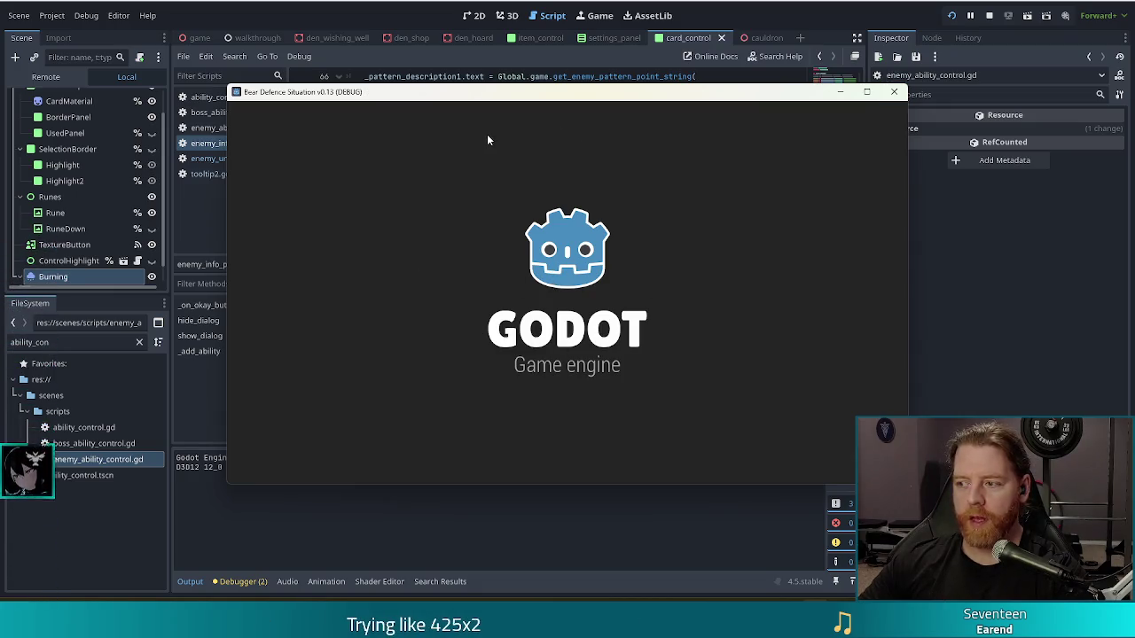
click(378, 307)
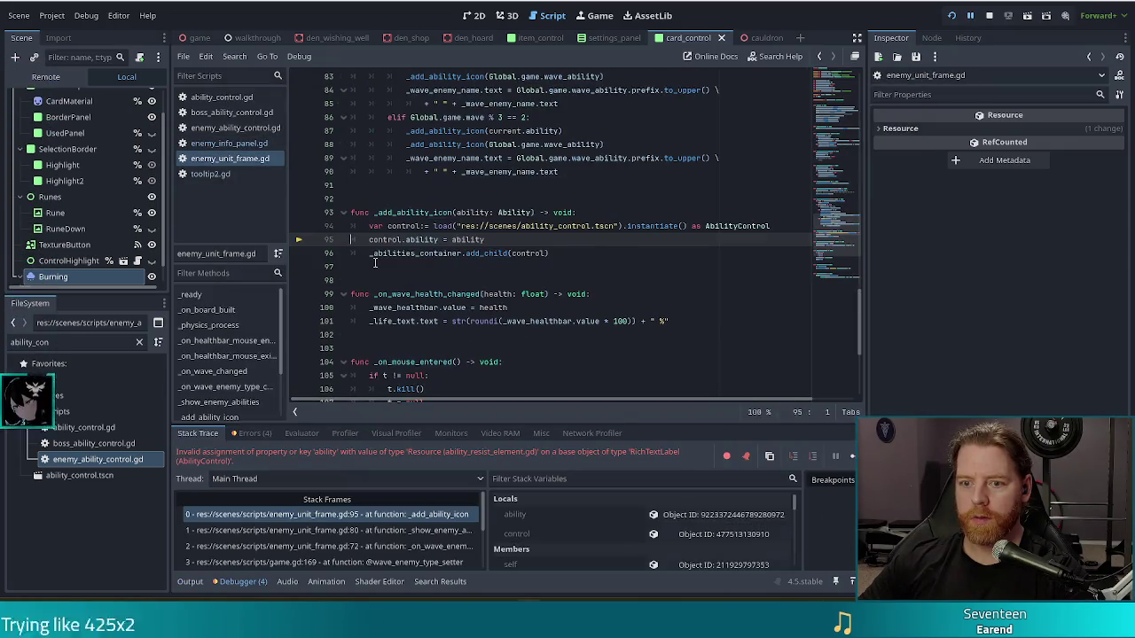
right_click(374, 266)
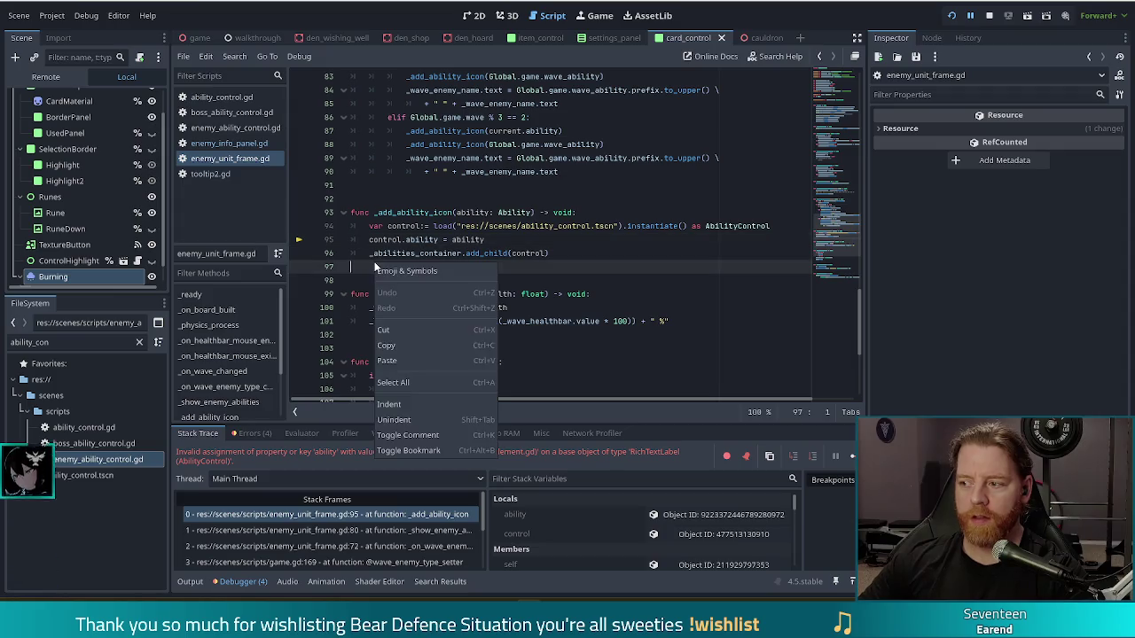
click(514, 249)
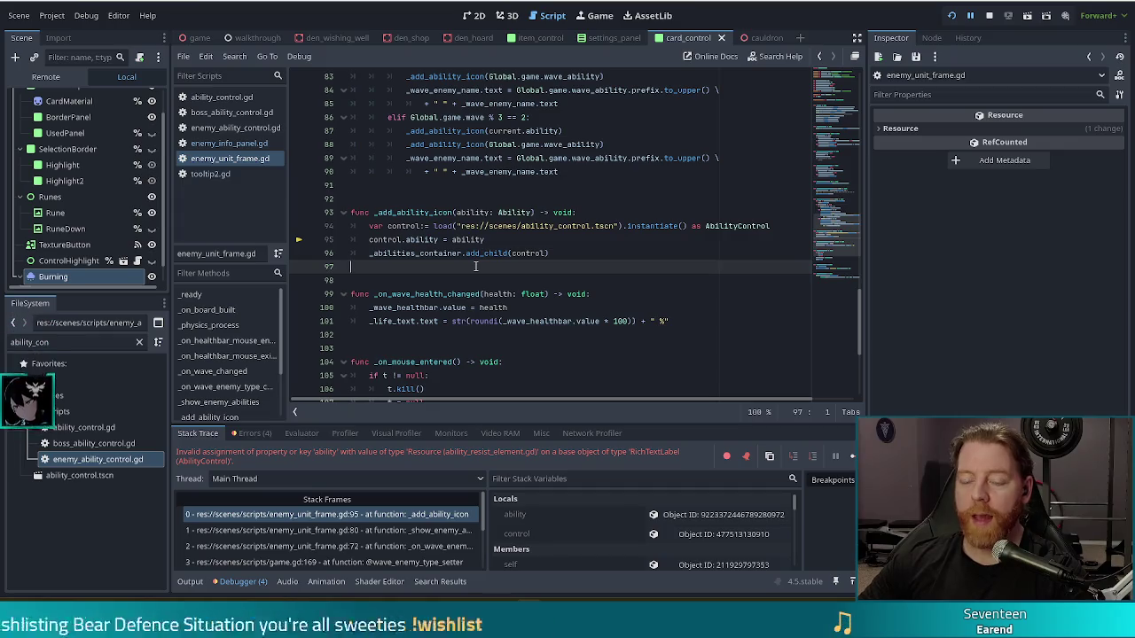
click(553, 254)
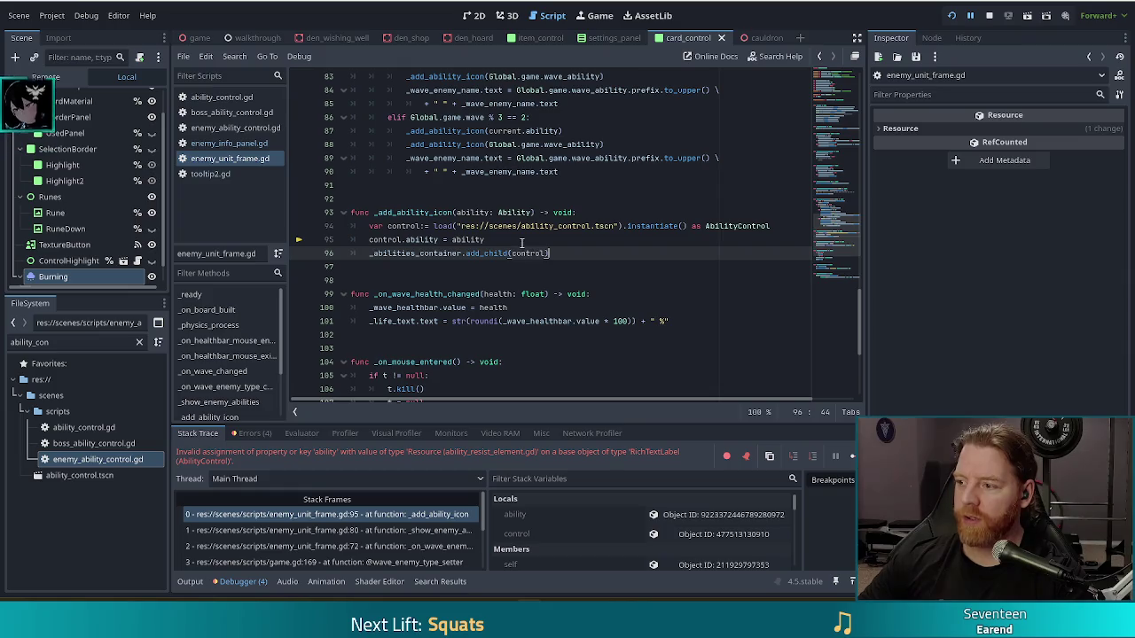
mouse_move(474, 241)
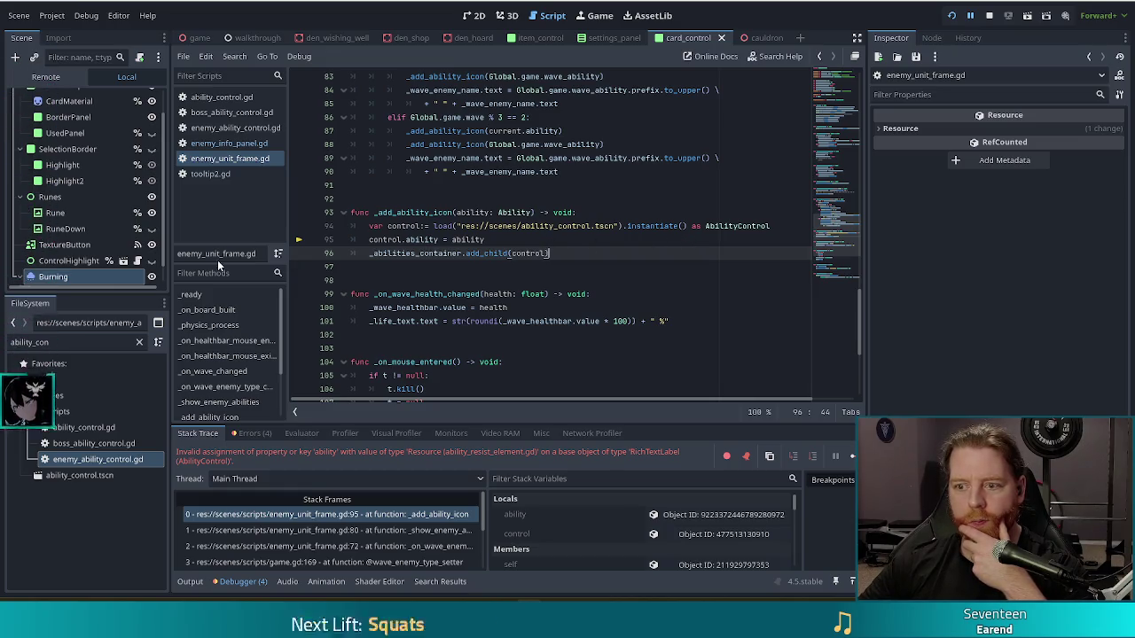
click(468, 254)
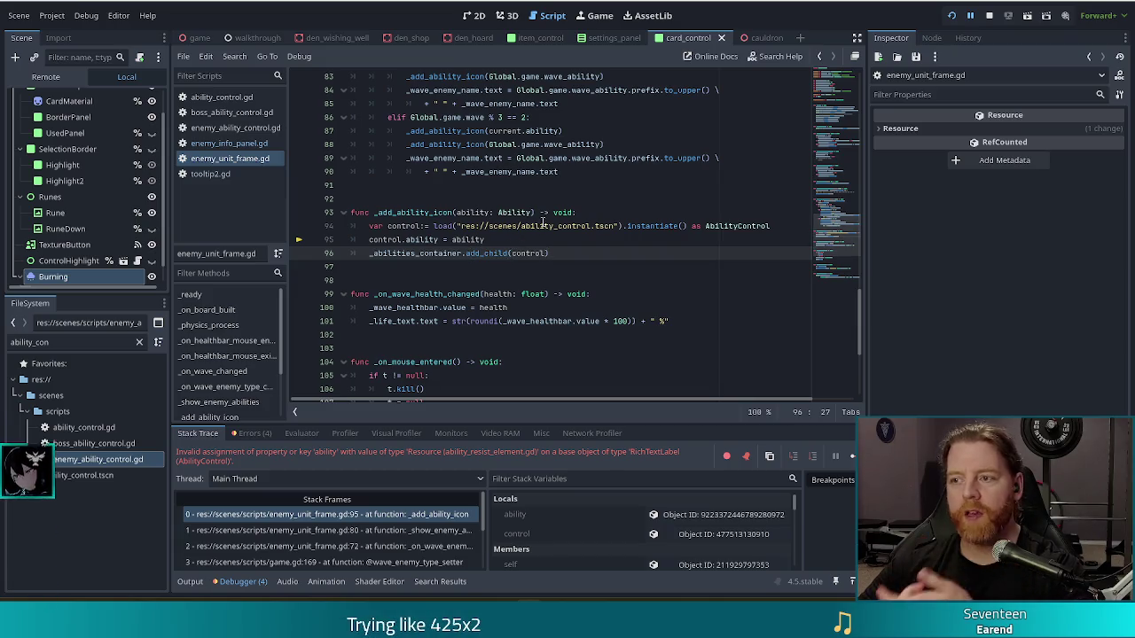
click(989, 16)
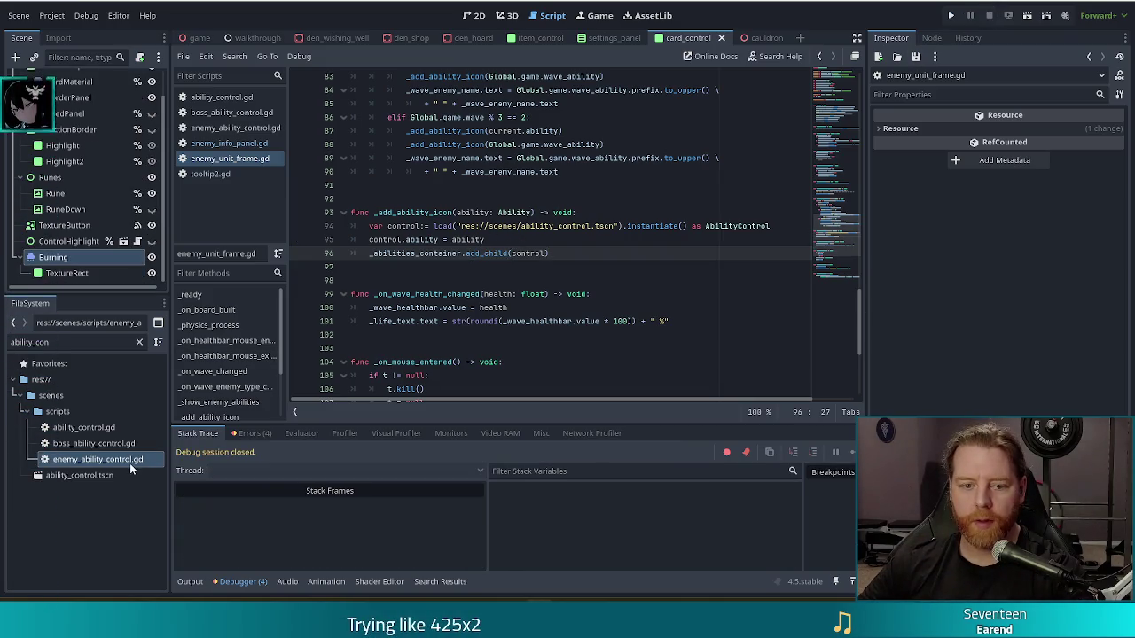
Step: Rename ability_control.tscn to enemy_ability_control.tscn in the FileSystem dock
click(79, 475)
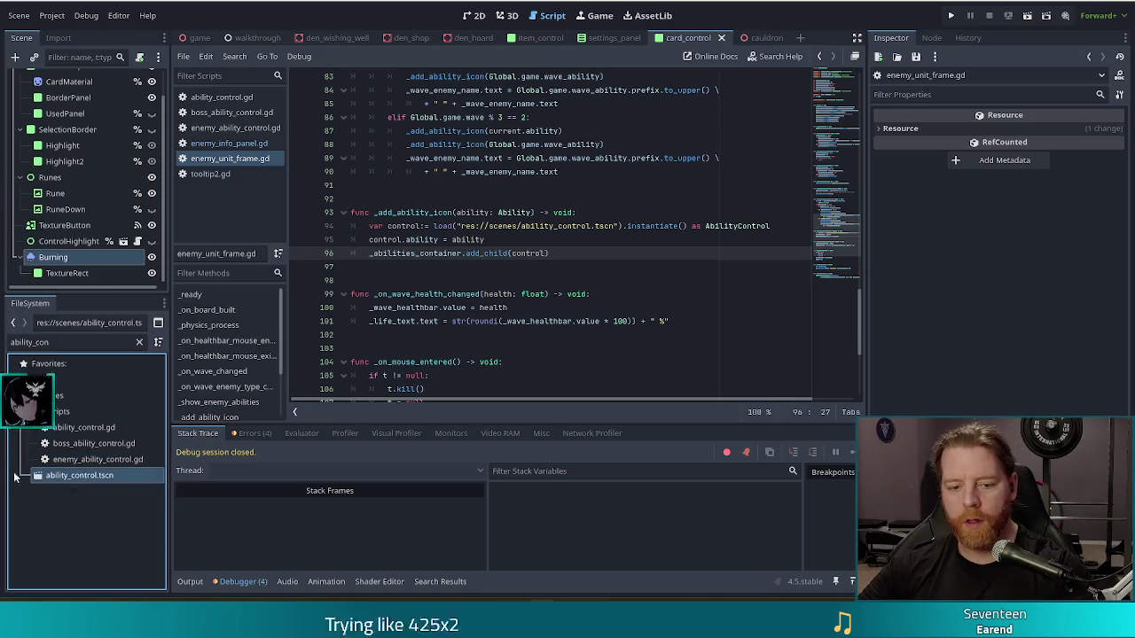
key(F2)
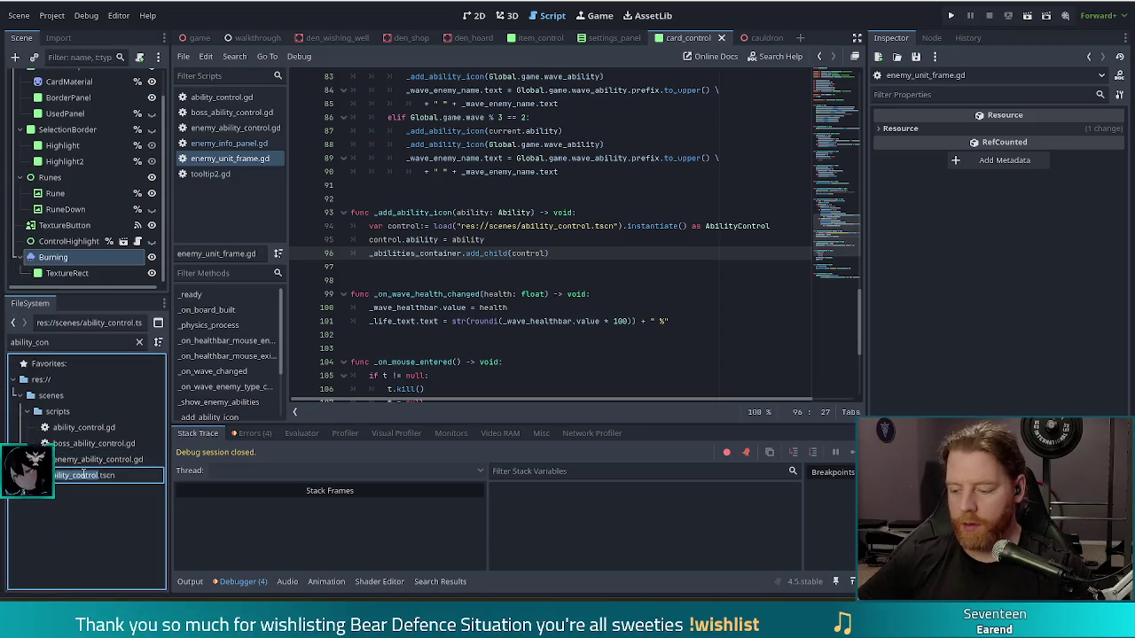
text(enemy_)
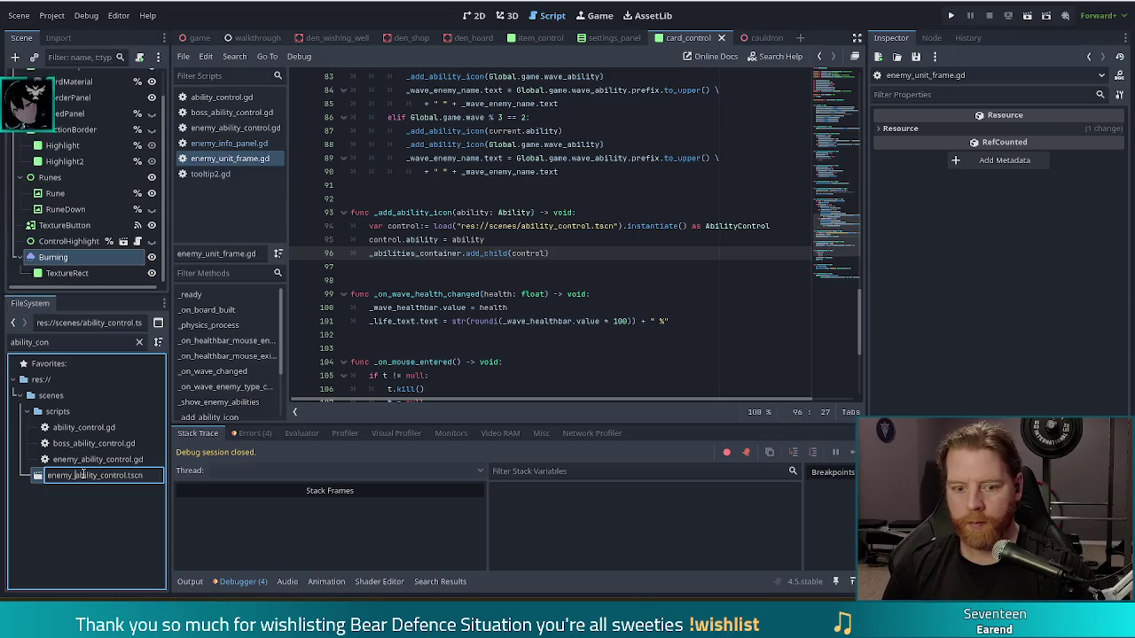
key(Return)
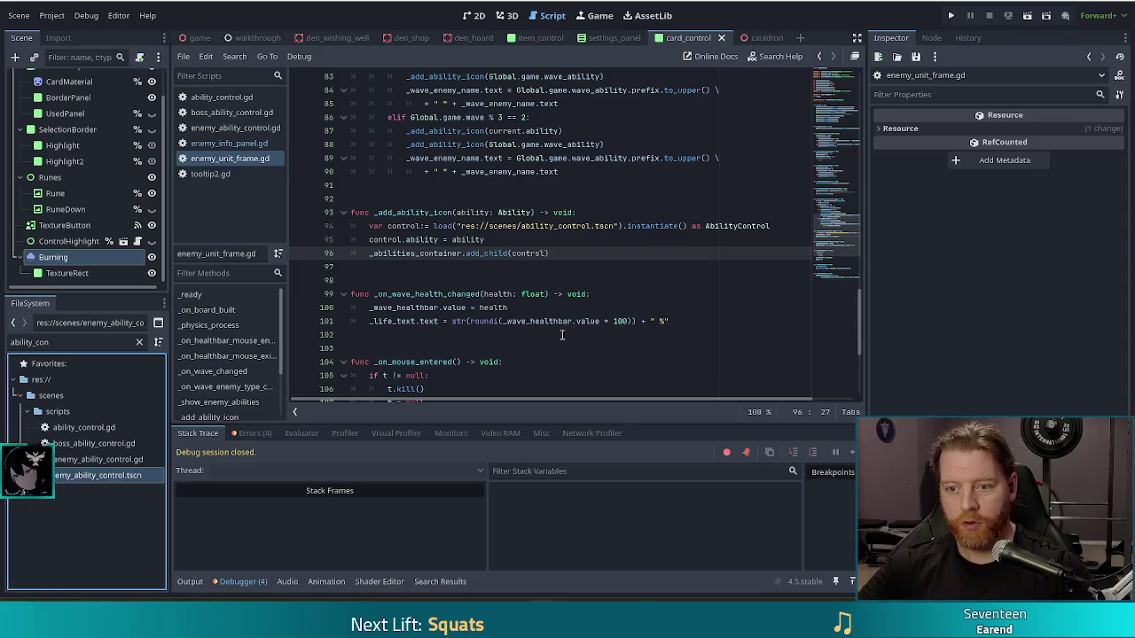
Step: Make line 94 of enemy_unit_frame.gd load scenes/enemy_ability_control.tscn and open that scene
click(521, 226)
text(enemy_)
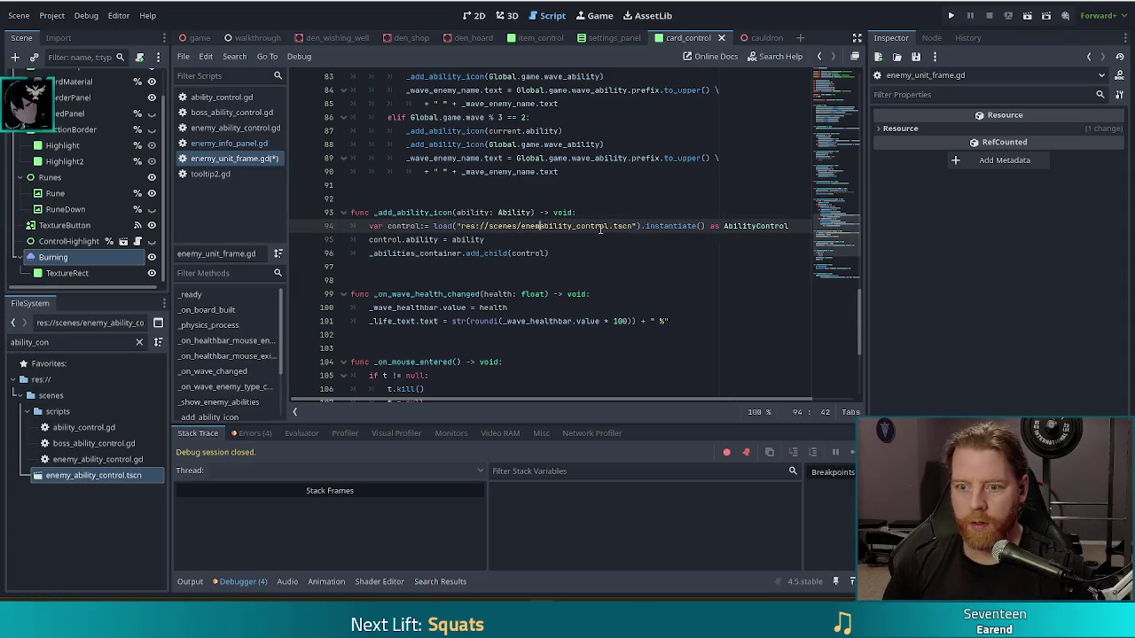
click(532, 199)
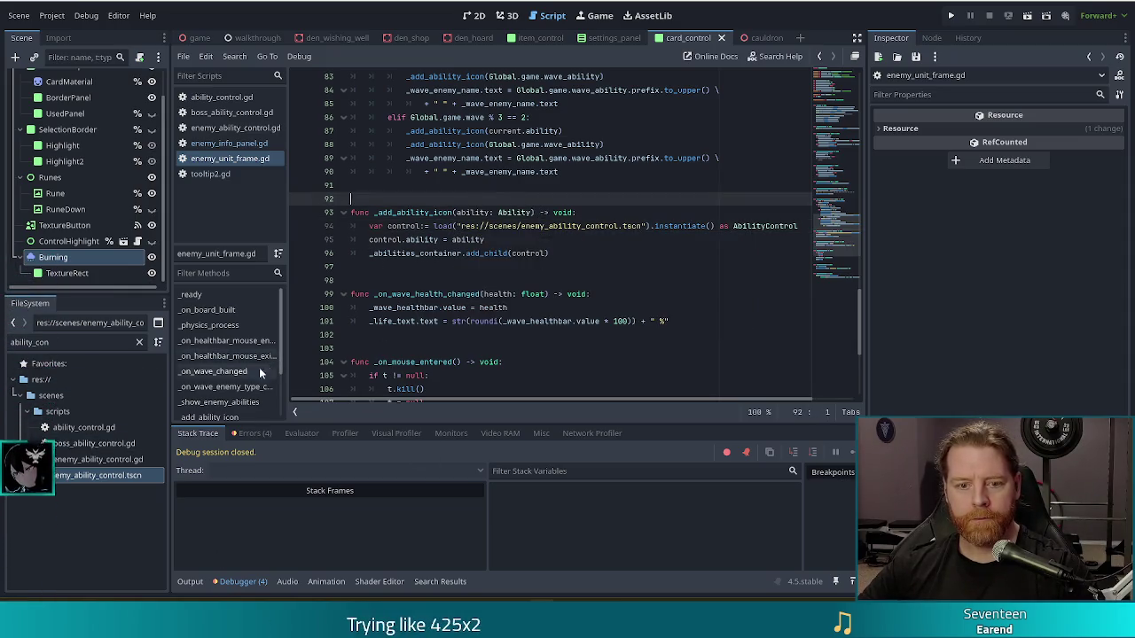
double_click(76, 476)
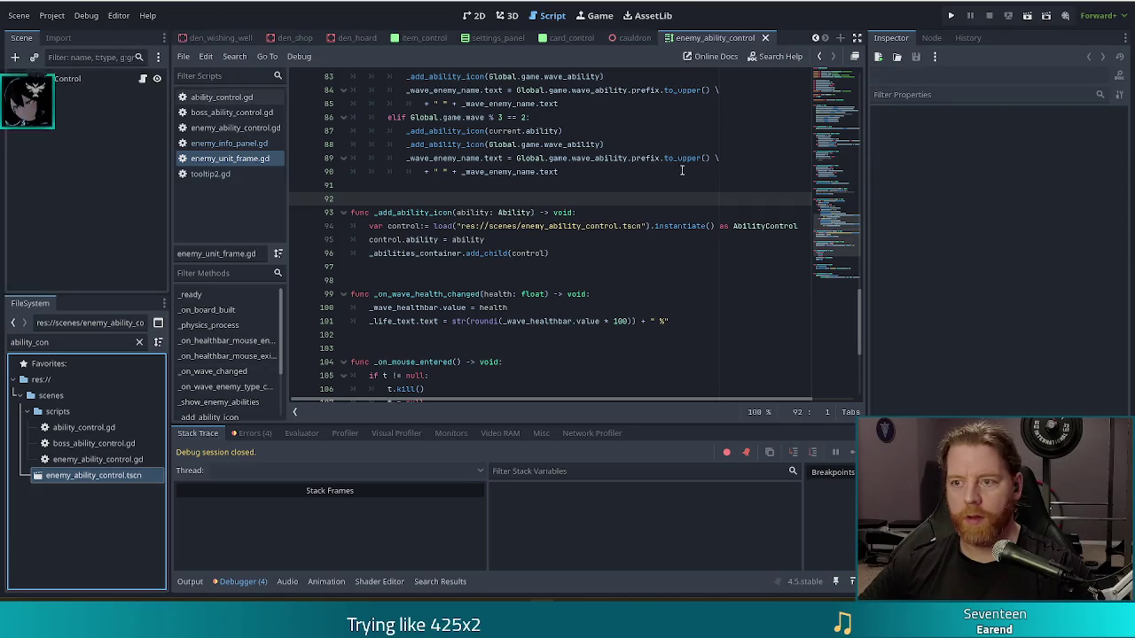
Step: Attach enemy_ability_control.gd to the AbilityControl root node in the 2D view, then run the project
click(56, 78)
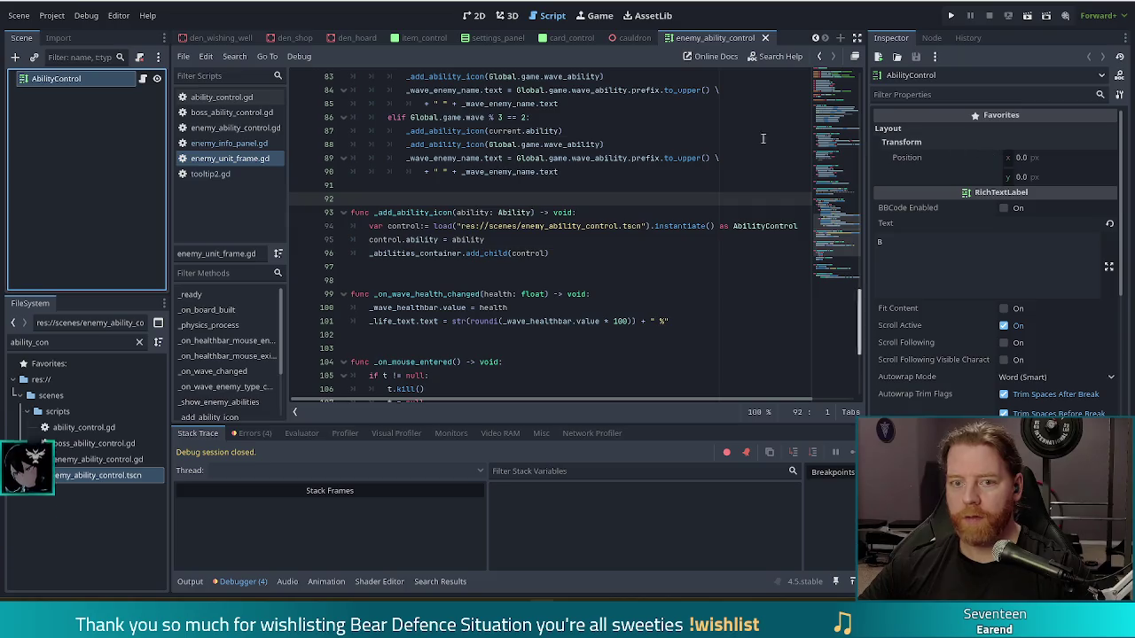
click(478, 17)
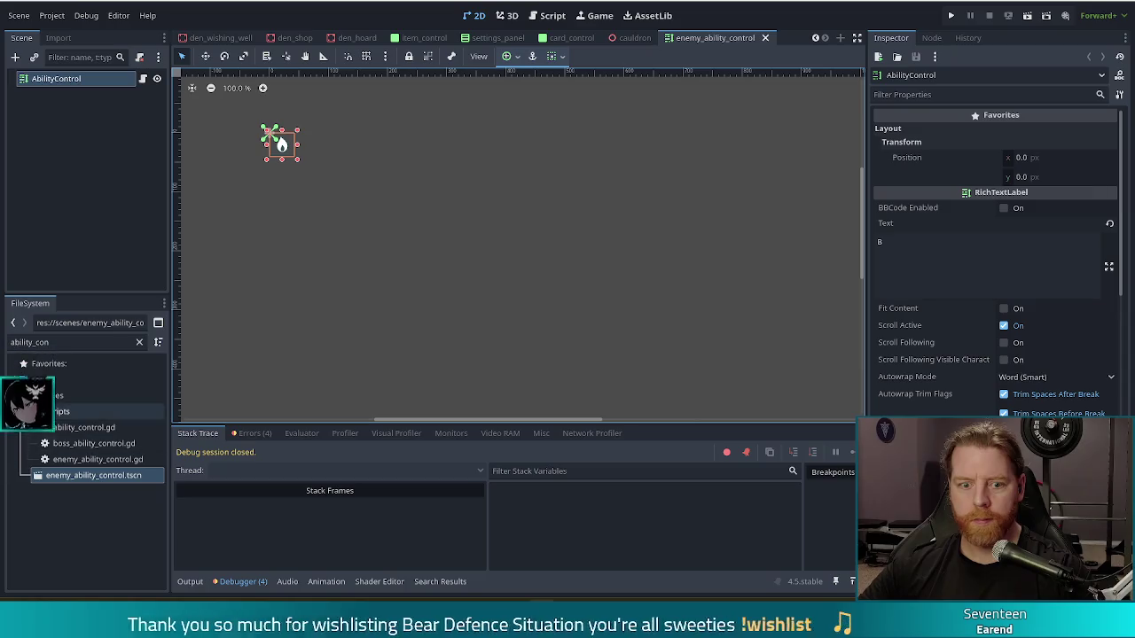
mouse_move(97, 459)
mouse_down()
mouse_move(151, 364)
mouse_move(110, 96)
mouse_up()
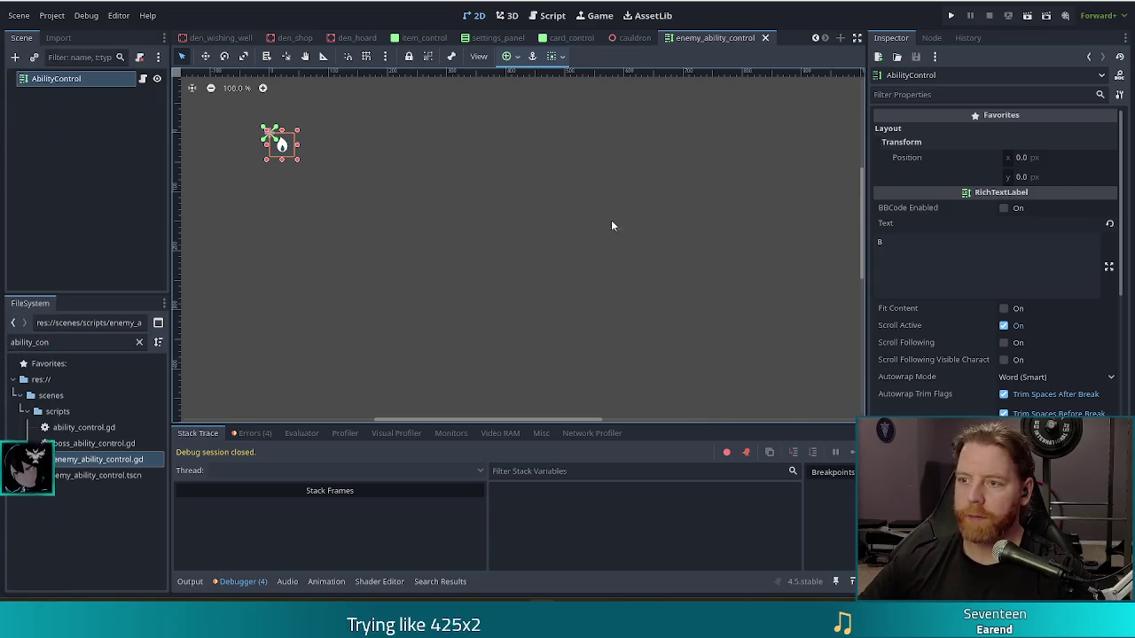
click(951, 15)
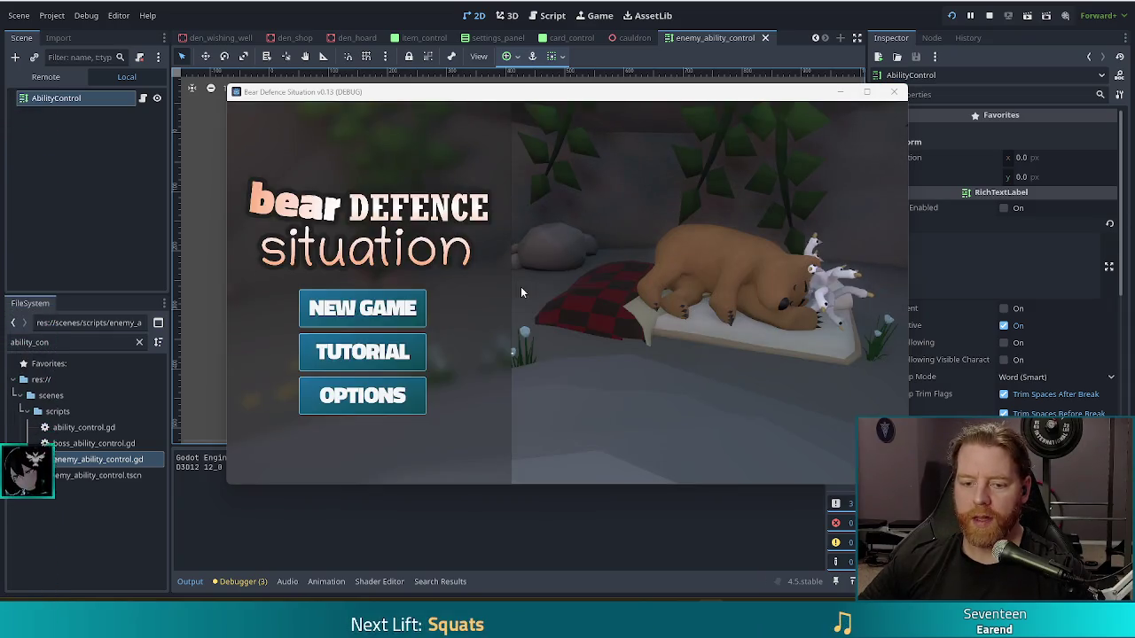
Step: Start a New Game from the main menu and shift the game window left
click(355, 308)
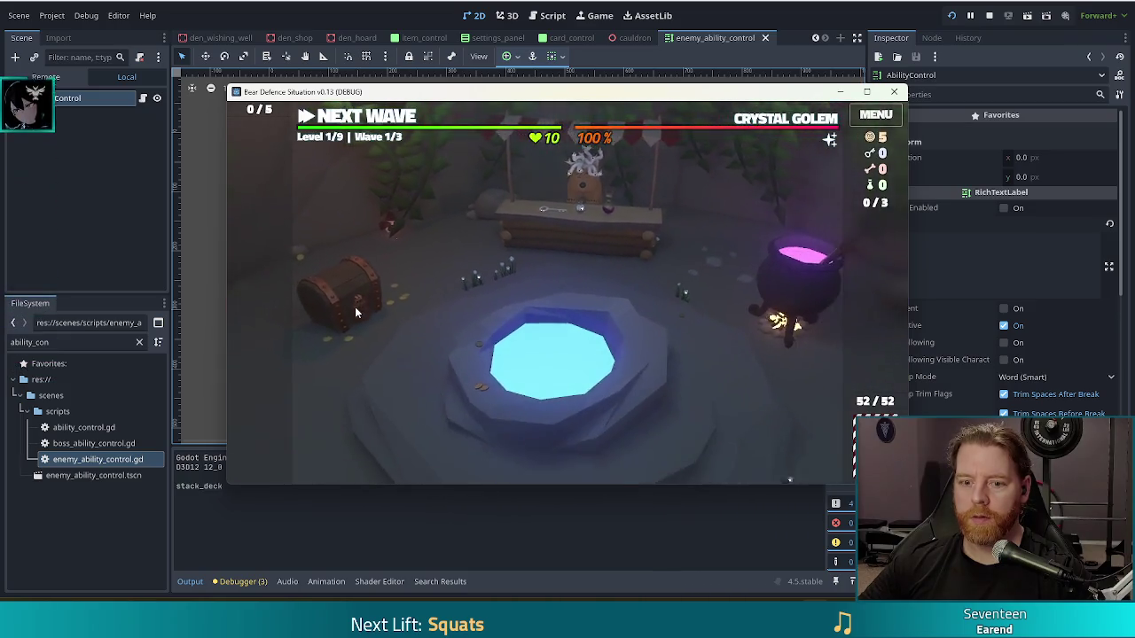
mouse_move(830, 141)
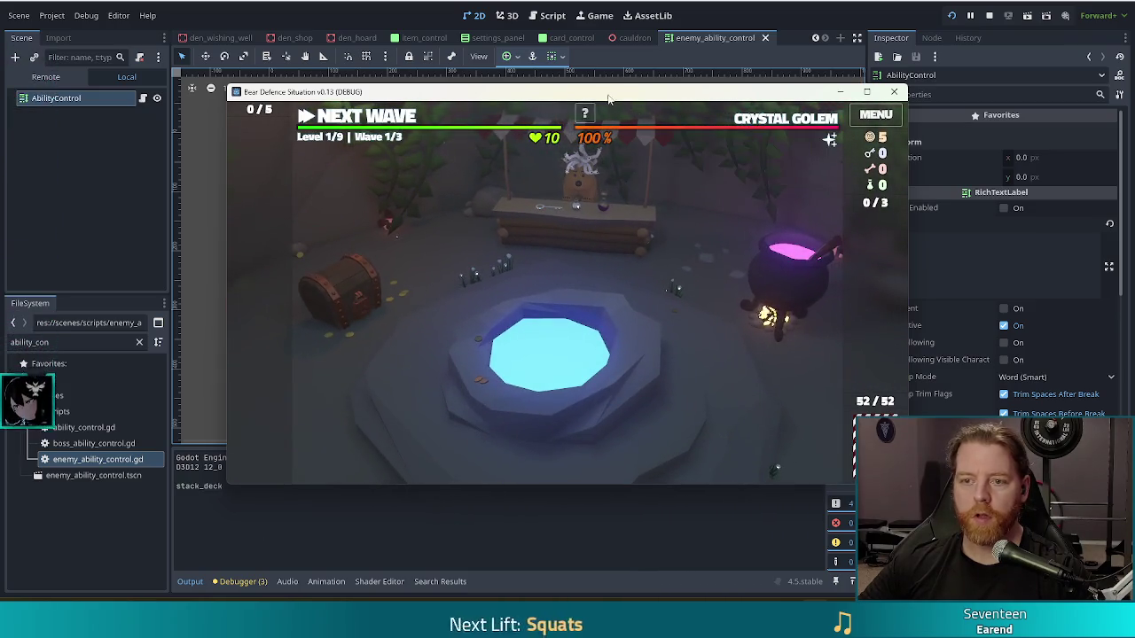
mouse_move(651, 96)
mouse_down()
mouse_move(565, 105)
mouse_move(574, 105)
mouse_up()
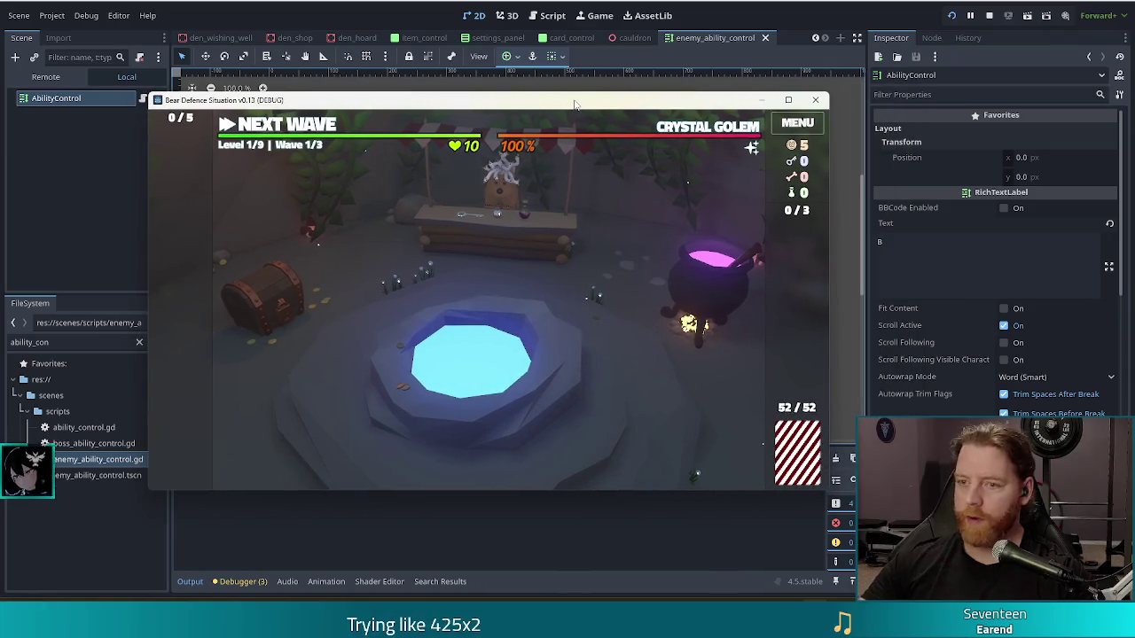
Step: Enter 'set my golem_fire_normal' in the game's debug console to spawn the fire golem boss
key(grave)
text(set)
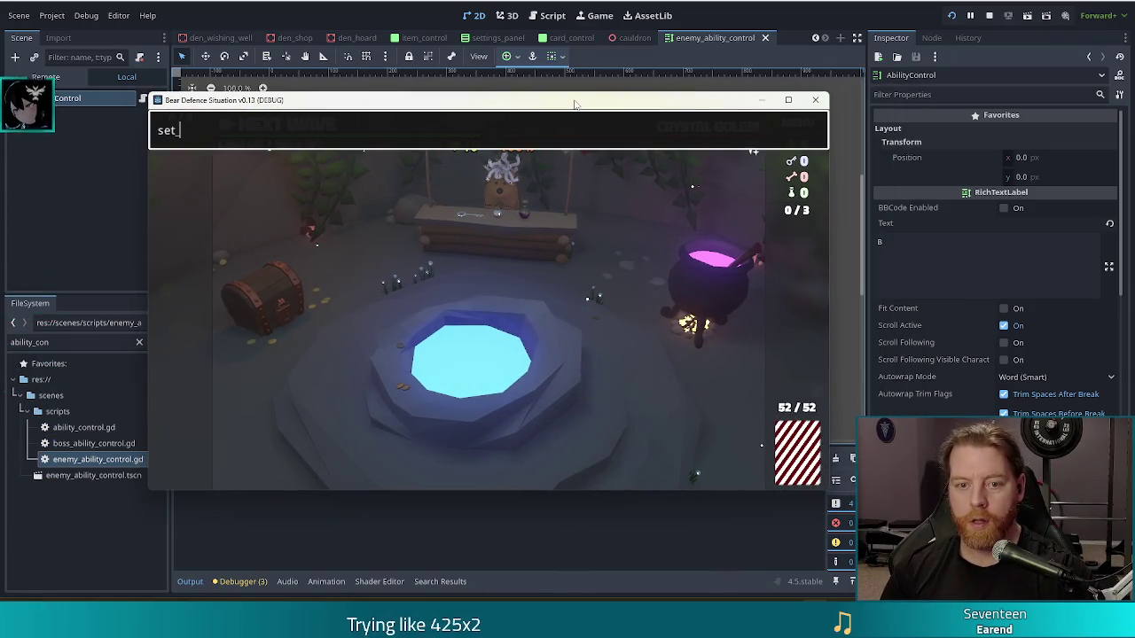
text( my go)
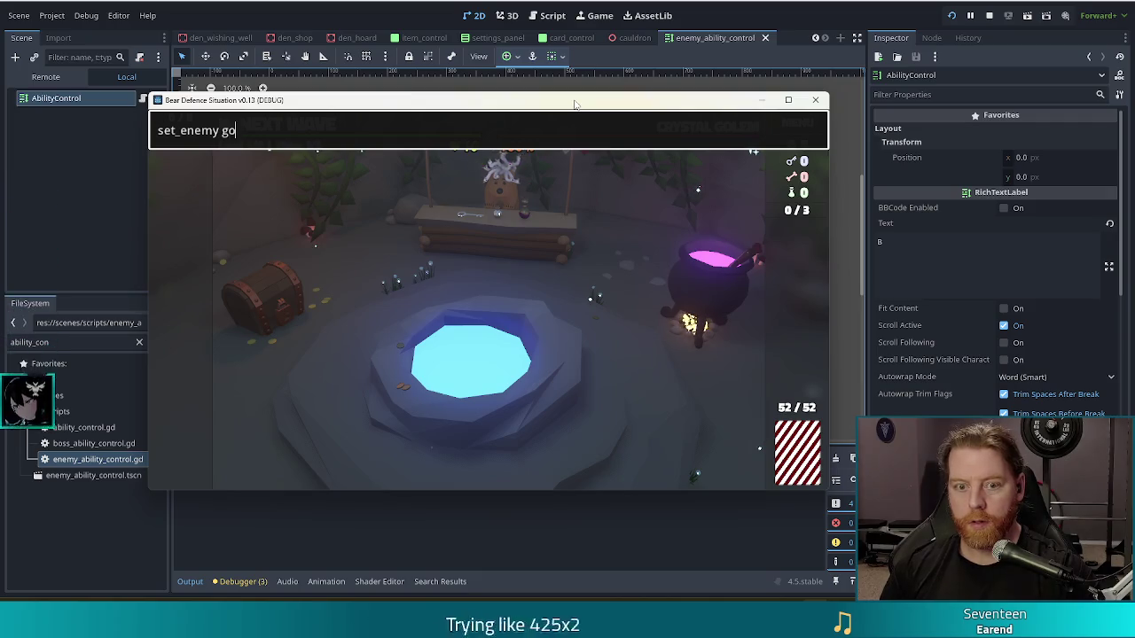
text(lem_fire_normal)
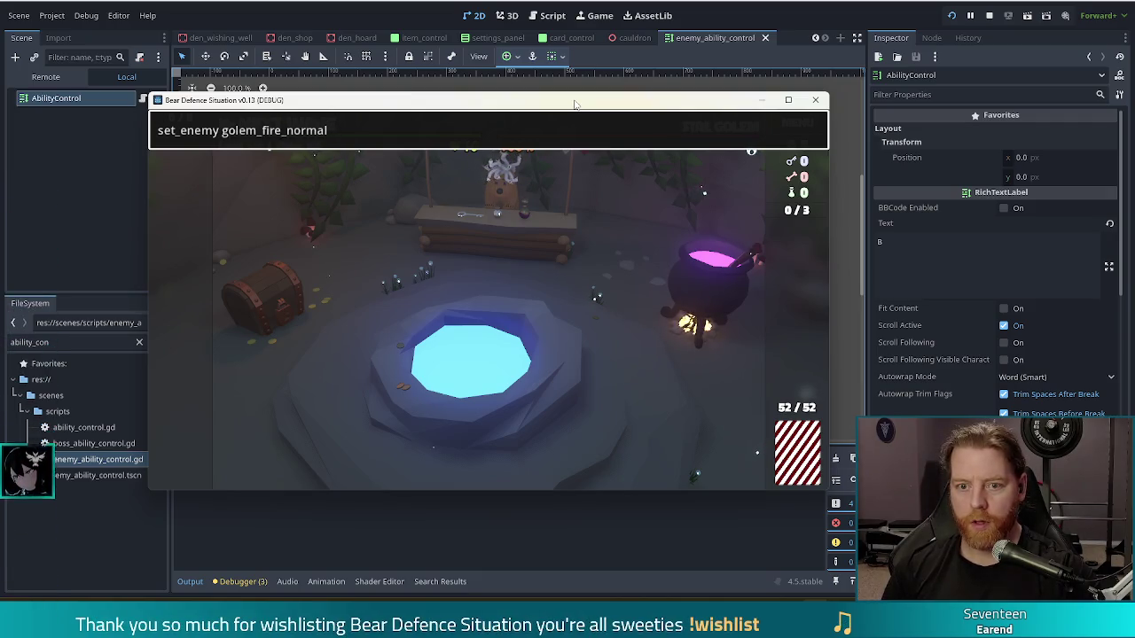
key(Return)
mouse_move(734, 174)
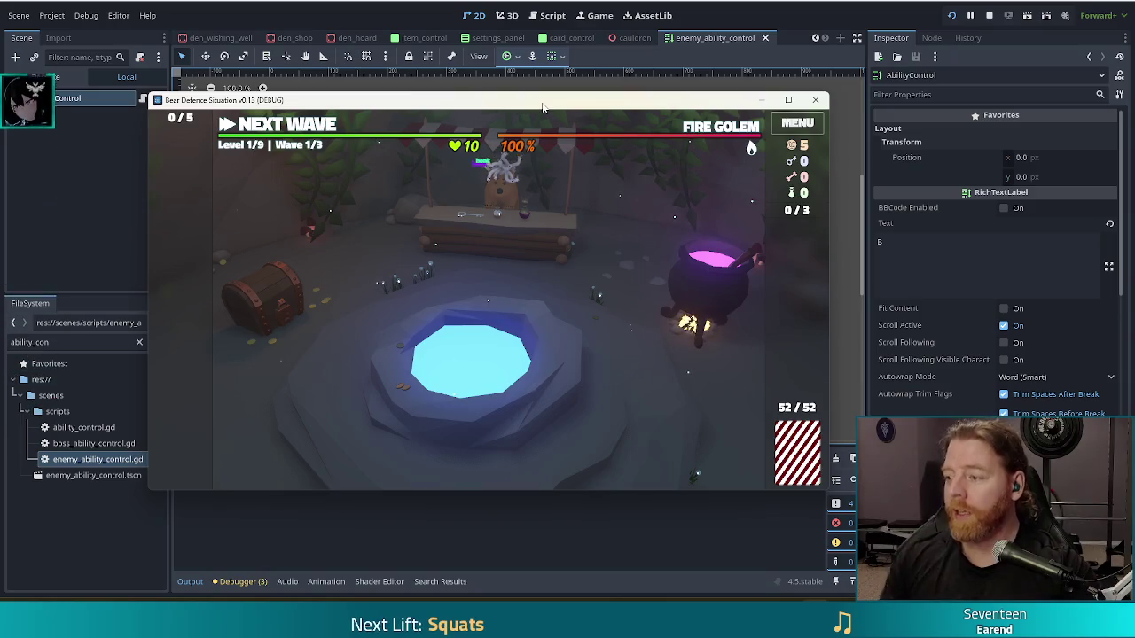
drag(595, 110, 626, 94)
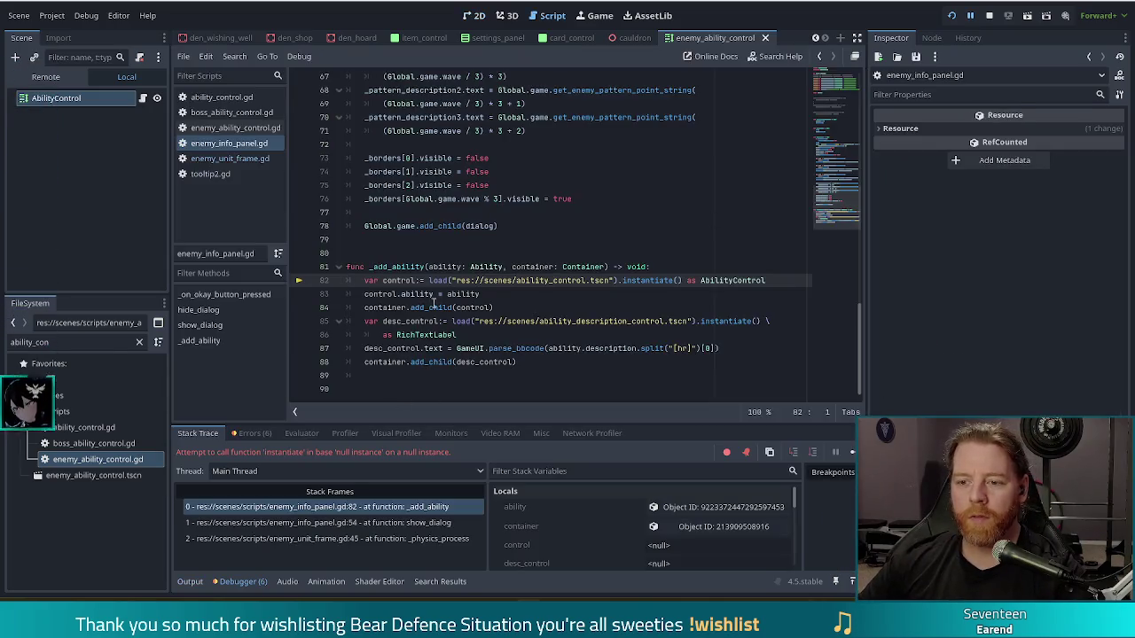
Step: Change line 82's load path to enemy_ability_control.tscn using autocomplete
click(516, 280)
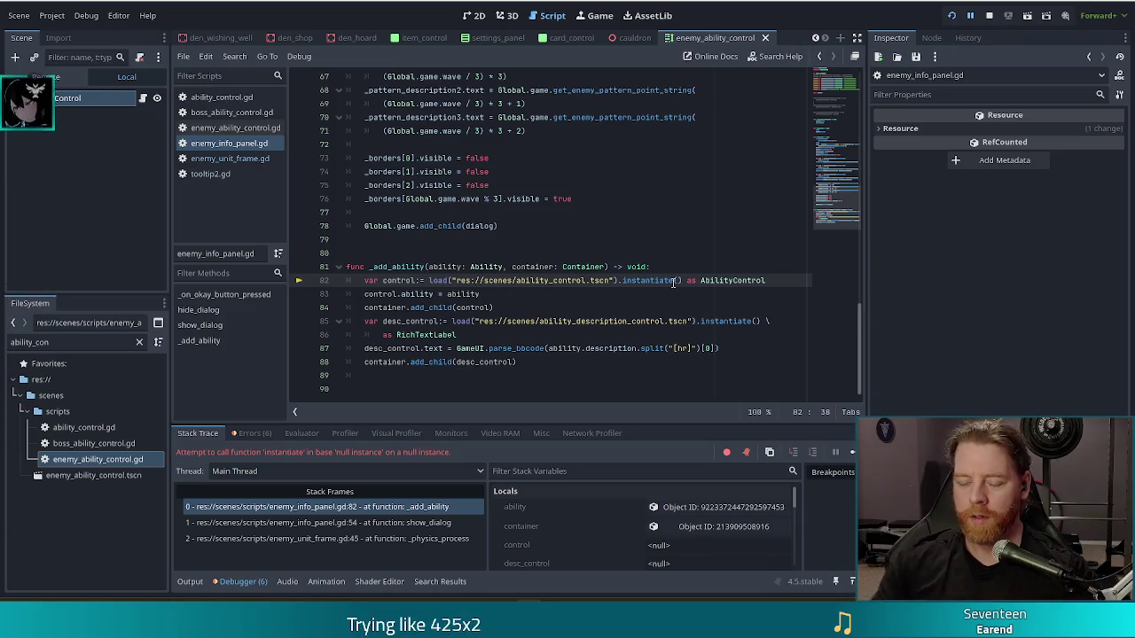
text(enemy)
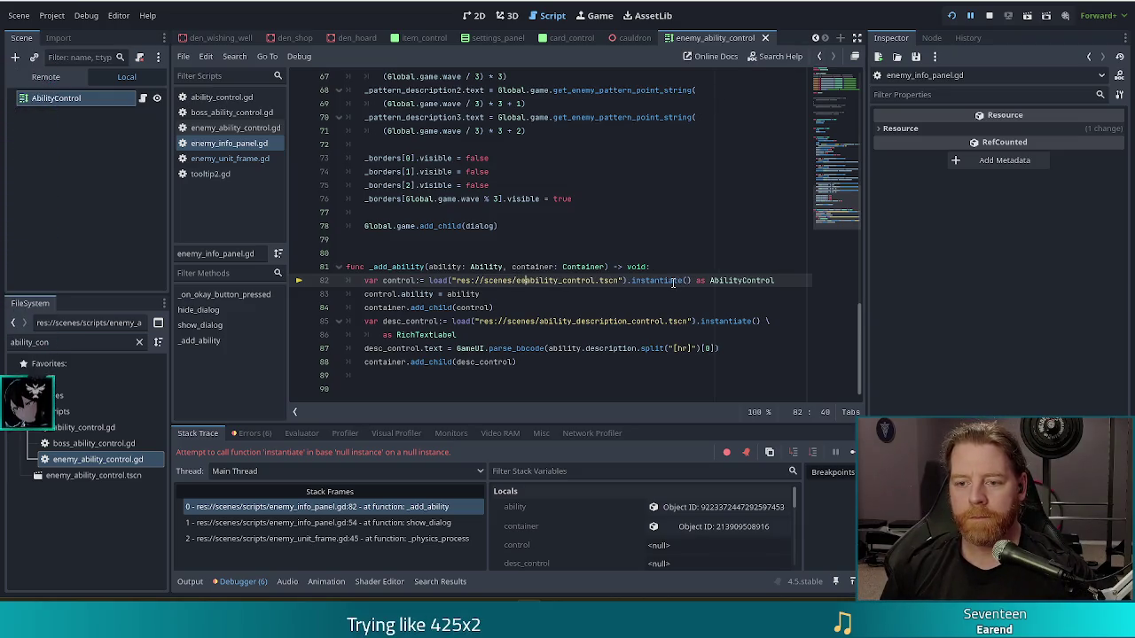
text(_)
click(576, 226)
Step: Check the ability_description_control path on line 85 and stop the running game
click(608, 321)
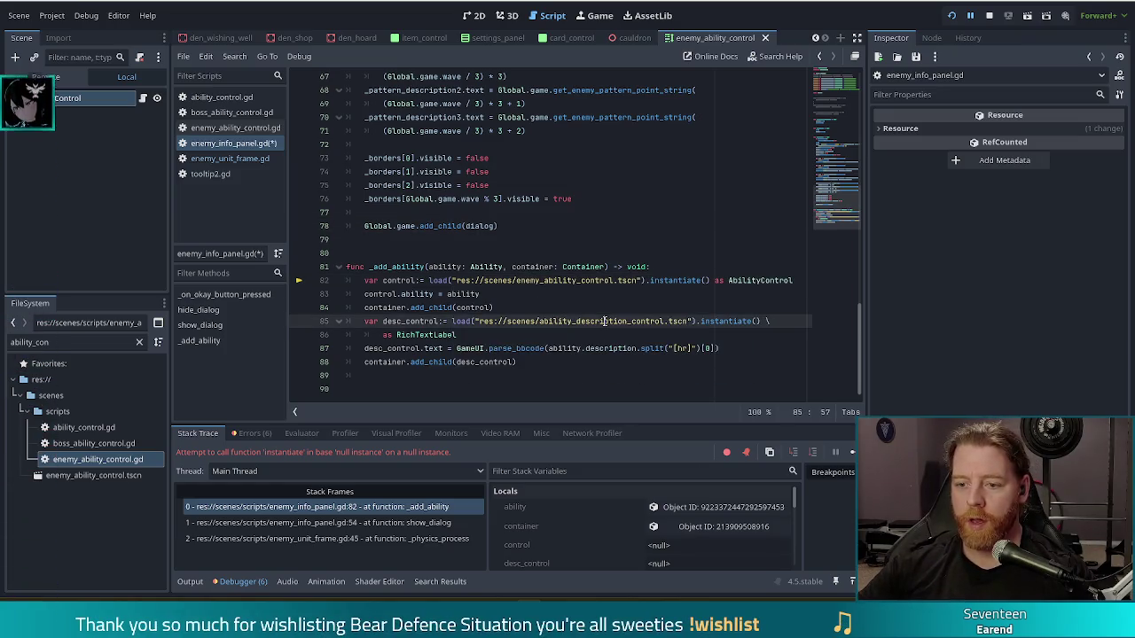
key(ctrl+space)
key(Escape)
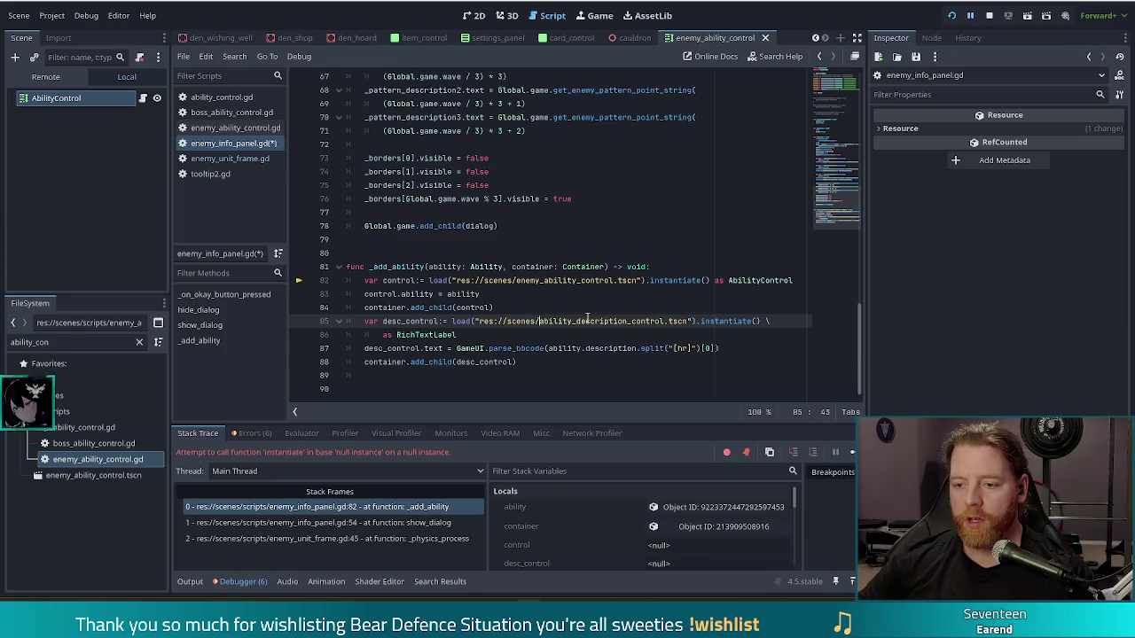
click(634, 321)
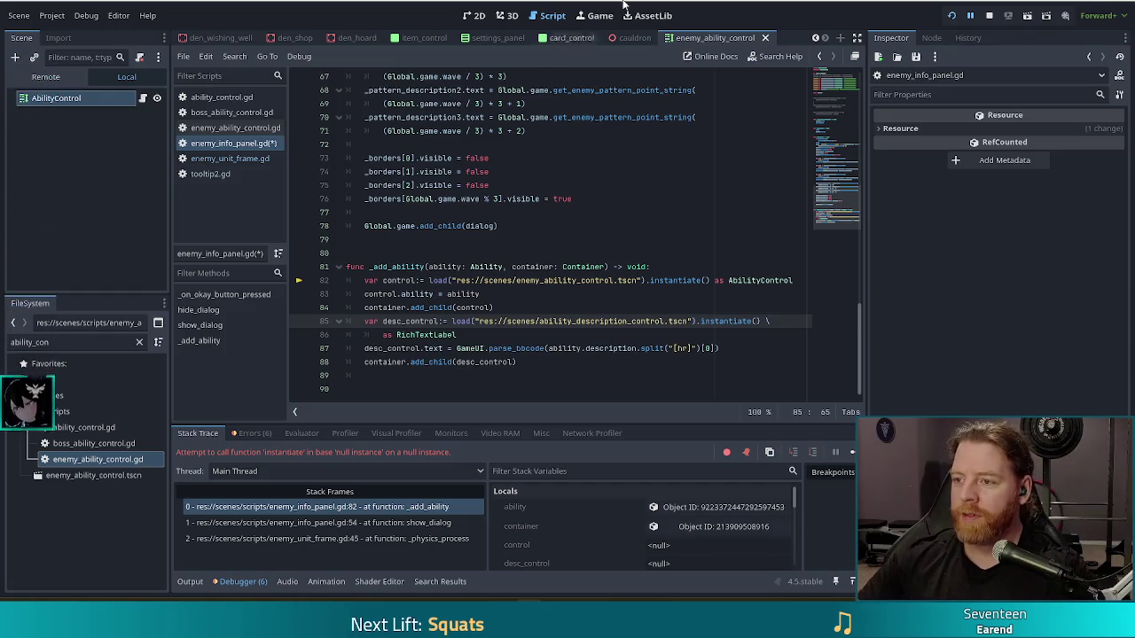
click(989, 15)
Step: Save enemy_info_panel.gd with line 82 loading enemy_ability_control.tscn
click(346, 252)
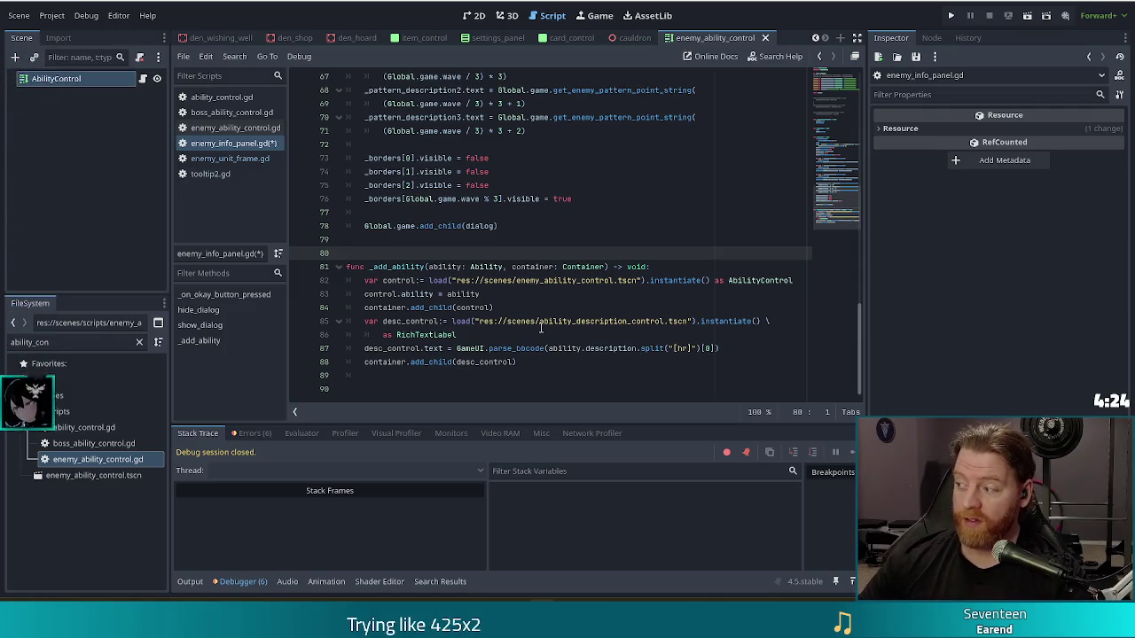
click(567, 280)
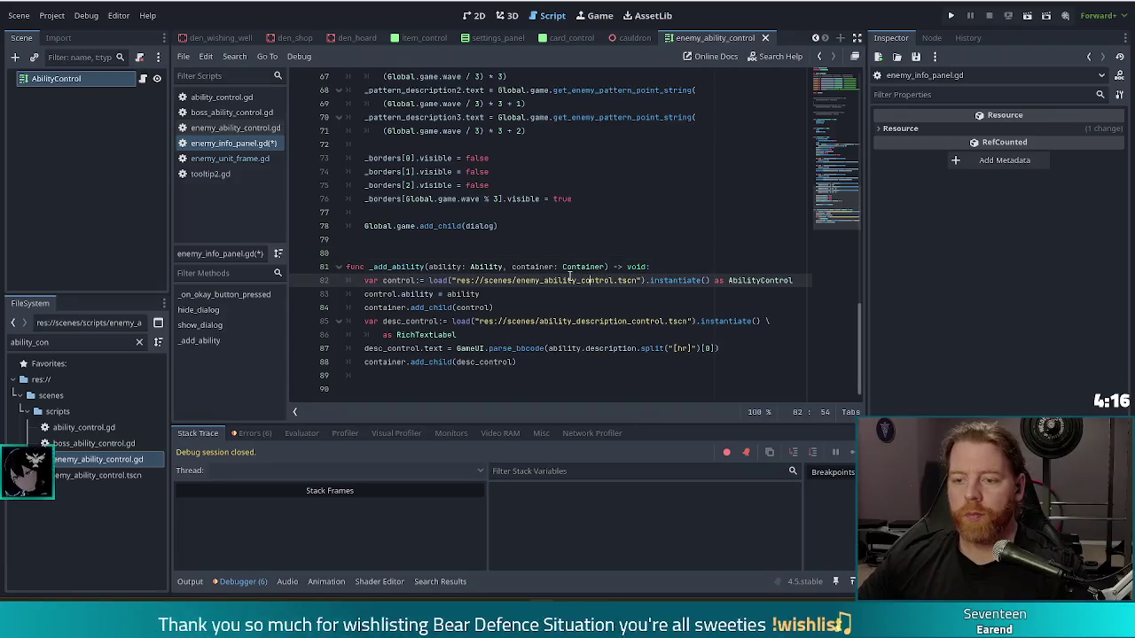
key(ctrl+s)
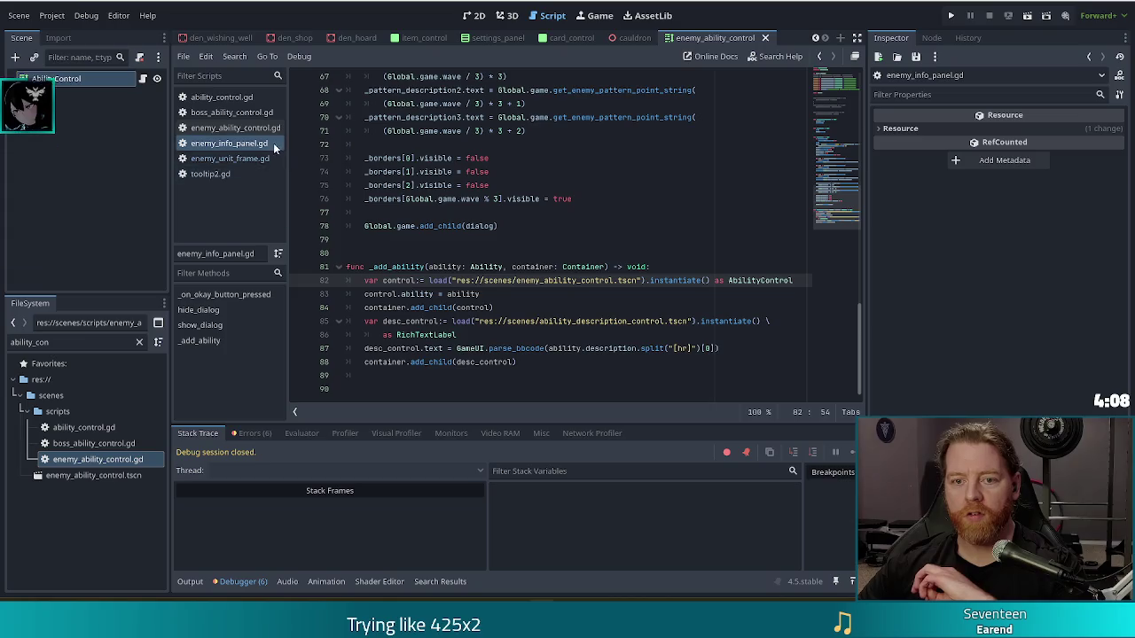
Step: Duplicate enemy_ability_control.tscn as boss_ability_control.tscn
click(84, 477)
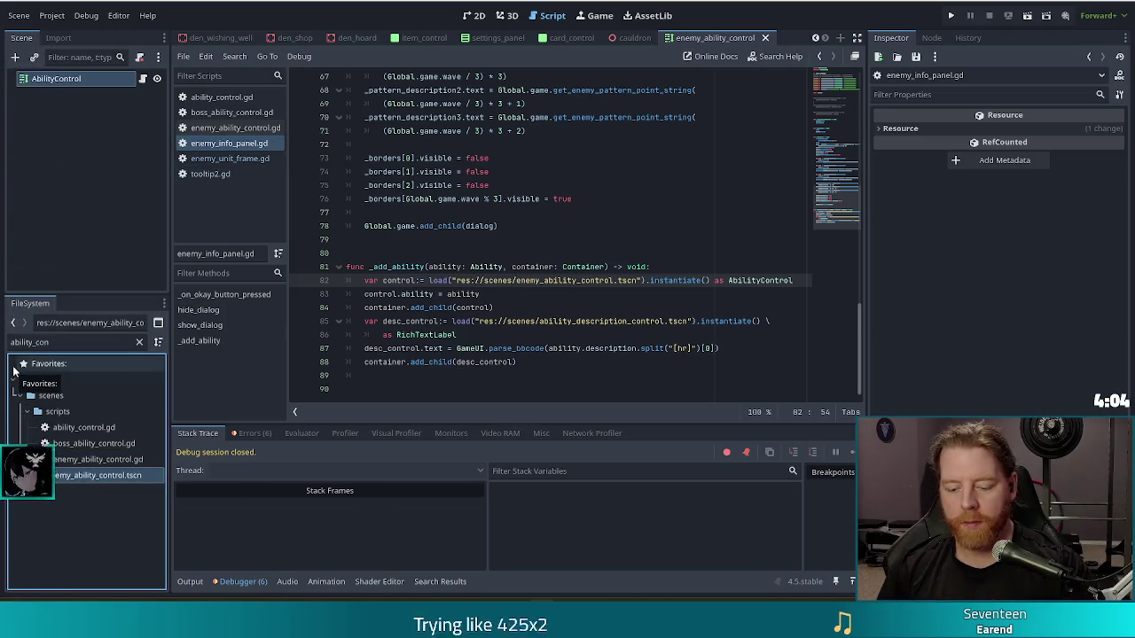
key(ctrl+d)
key(Right)
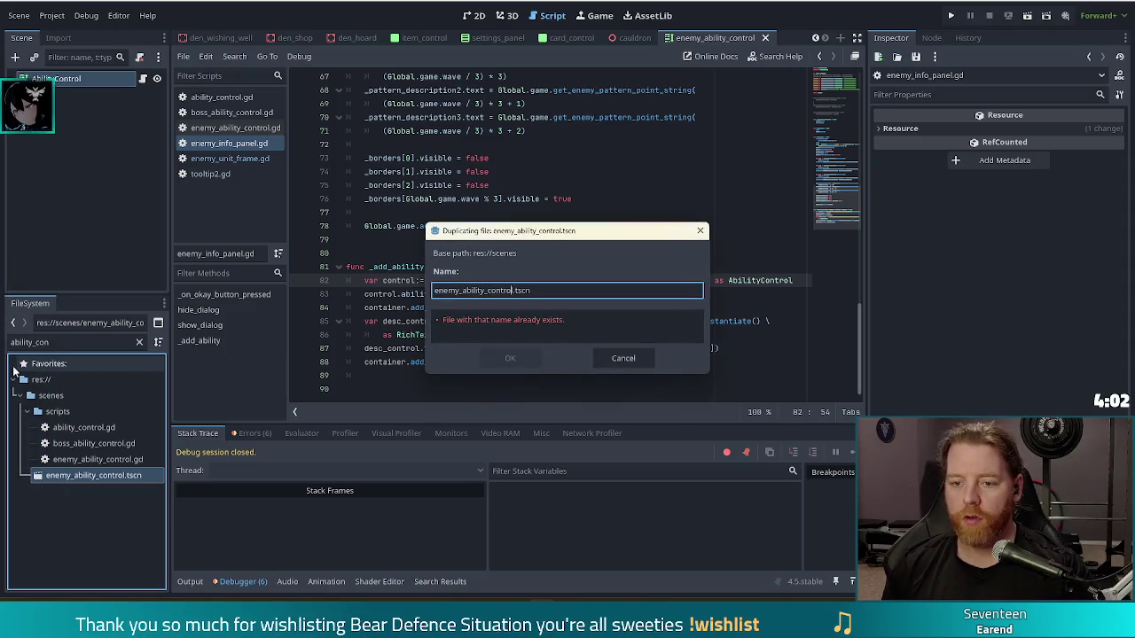
key(Left)
key(Left)
key(Left)
key(BackSpace)
key(BackSpace)
key(BackSpace)
text(boss)
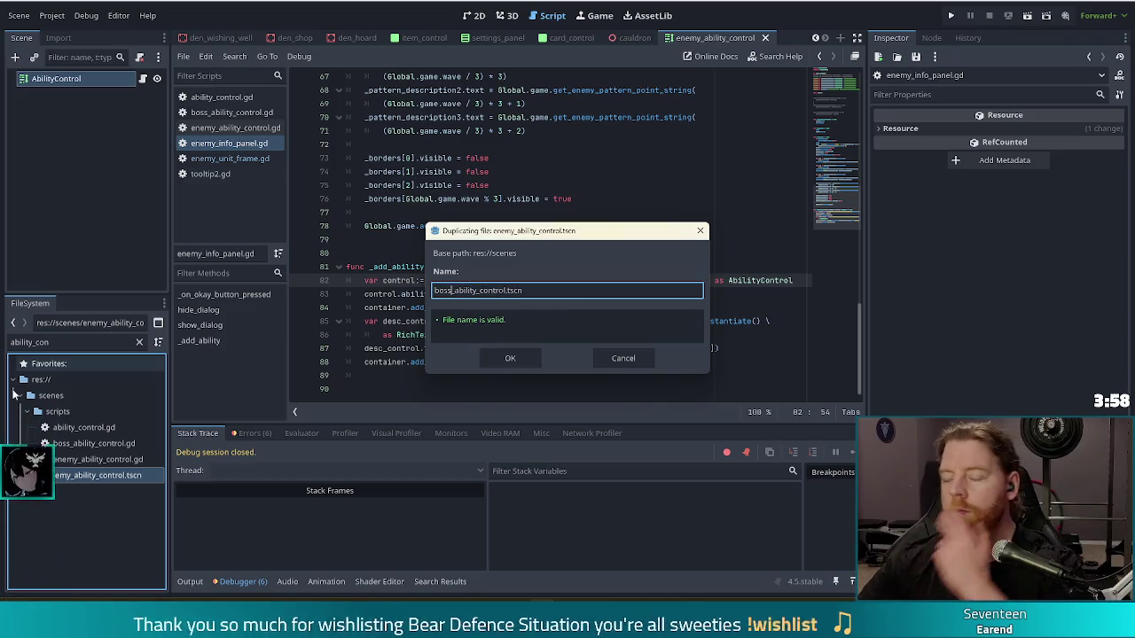
click(505, 358)
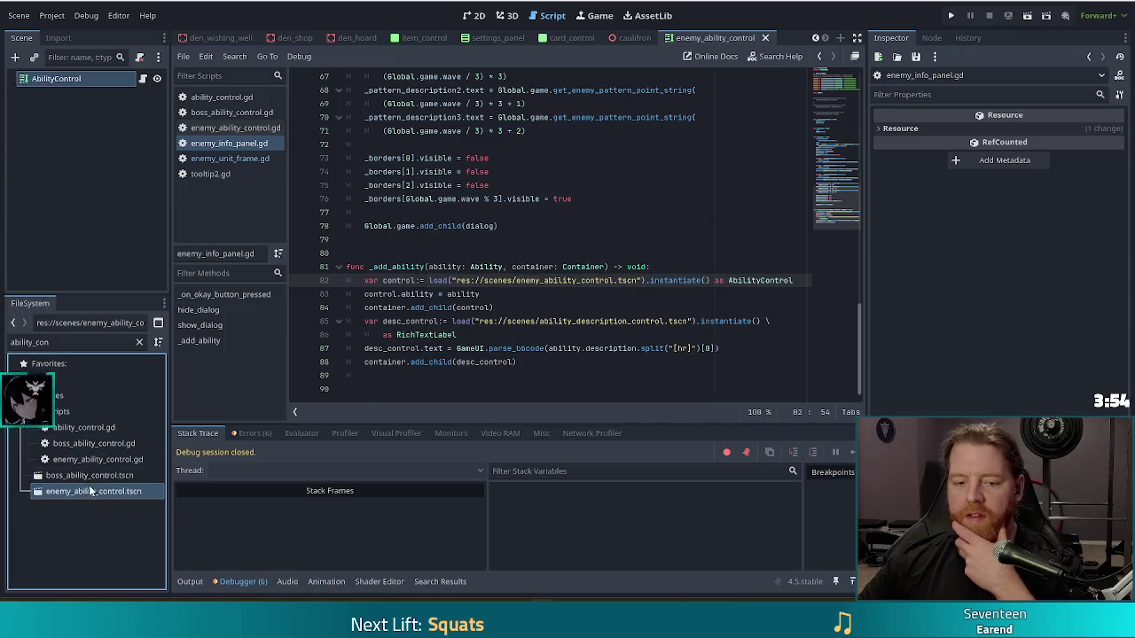
Step: Attach boss_ability_control.gd to the new scene's root, rename it BossAbilityControl, and save
double_click(89, 476)
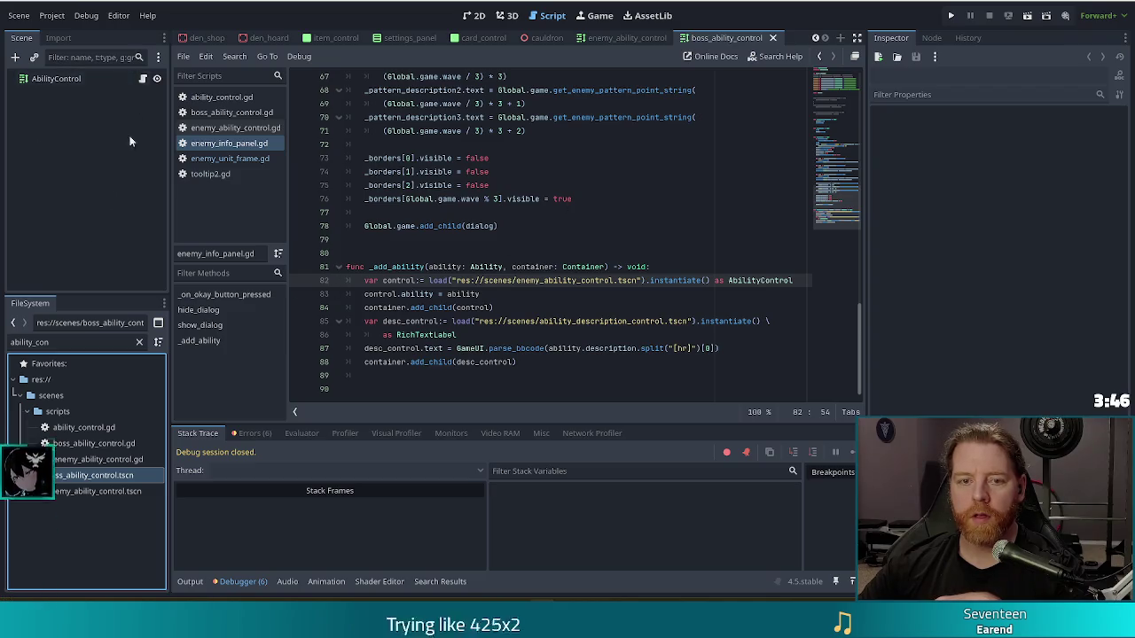
click(85, 443)
mouse_move(85, 449)
mouse_down()
mouse_move(105, 92)
mouse_move(77, 78)
mouse_up()
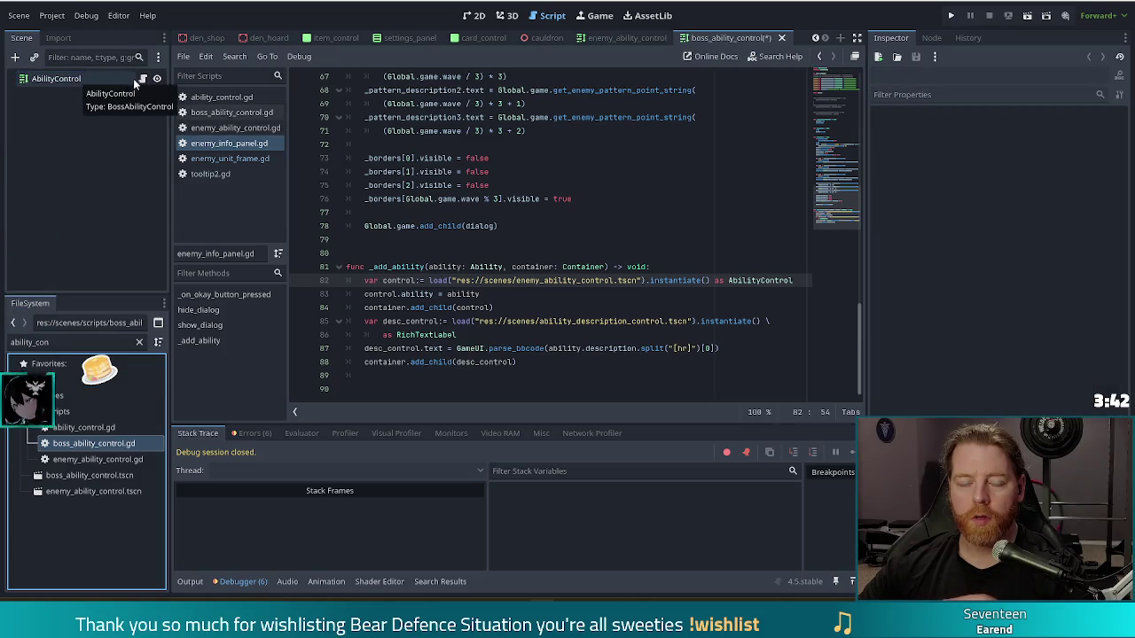
click(61, 80)
double_click(61, 79)
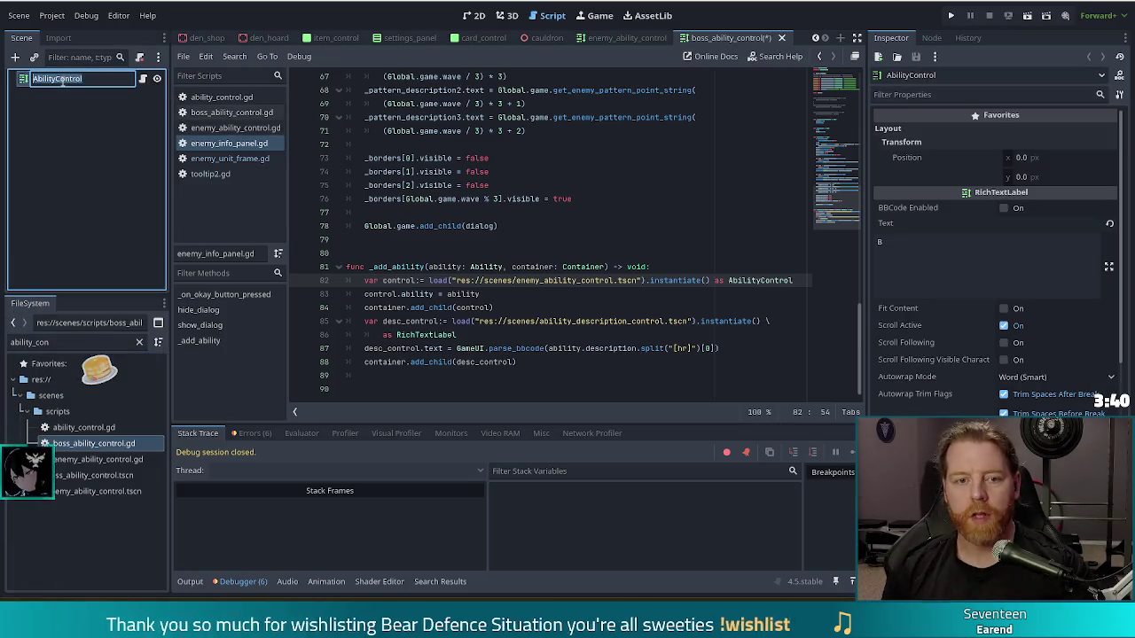
key(Home)
text(Boss)
key(Return)
key(ctrl+s)
click(632, 37)
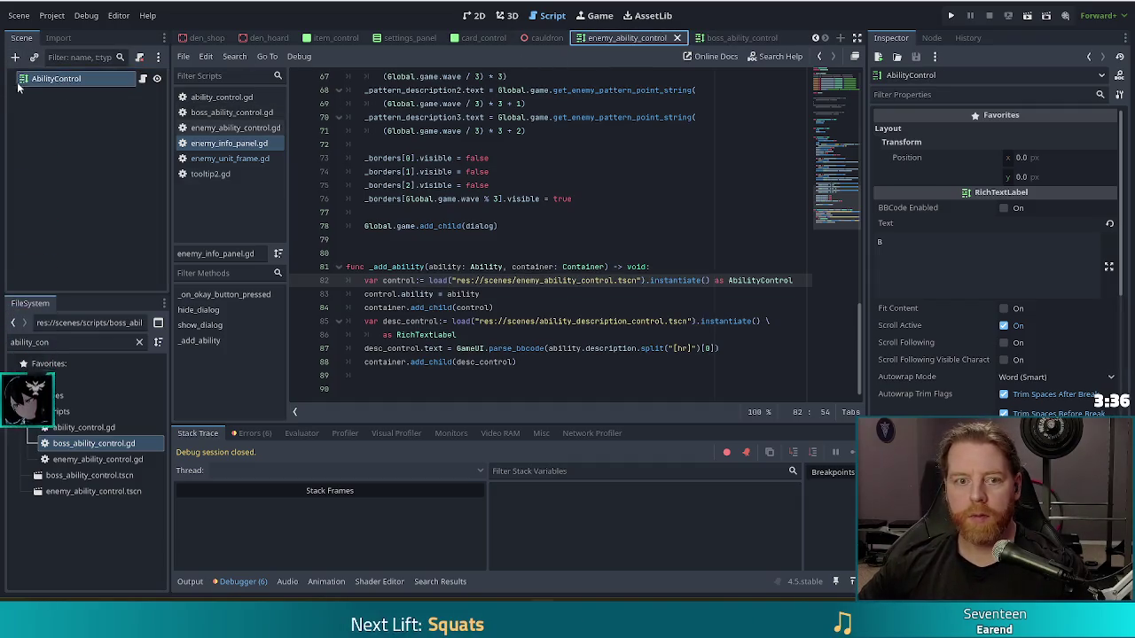
Step: Prefix the root node with 'Enemy' to make it EnemyAbilityControl, then save the scene
double_click(55, 82)
key(Home)
text(Enemy)
key(Return)
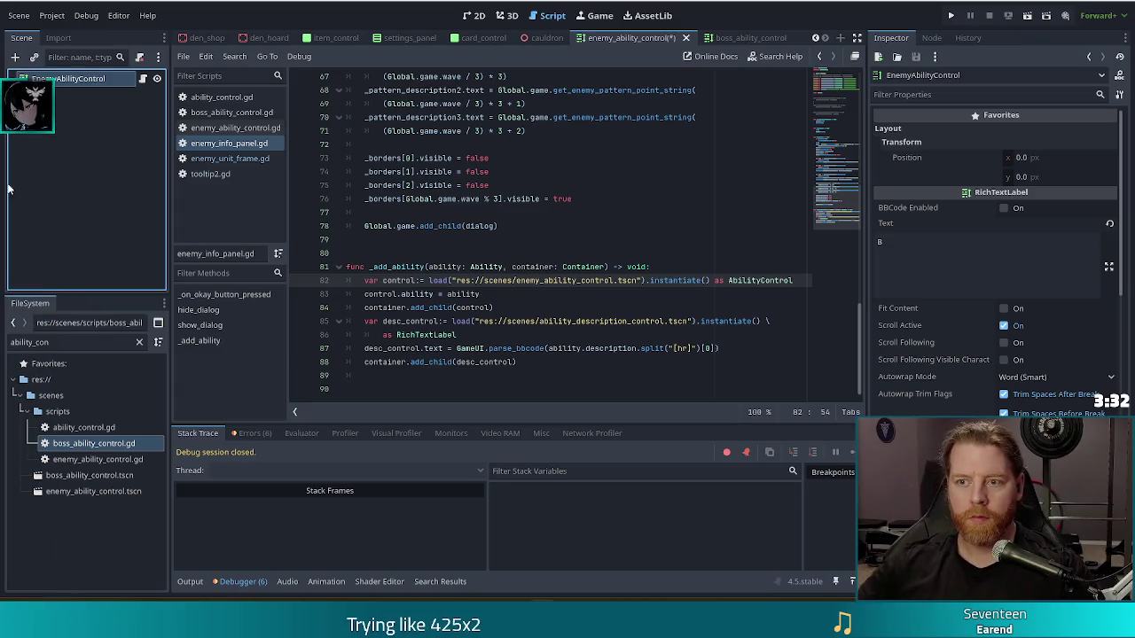
key(ctrl+s)
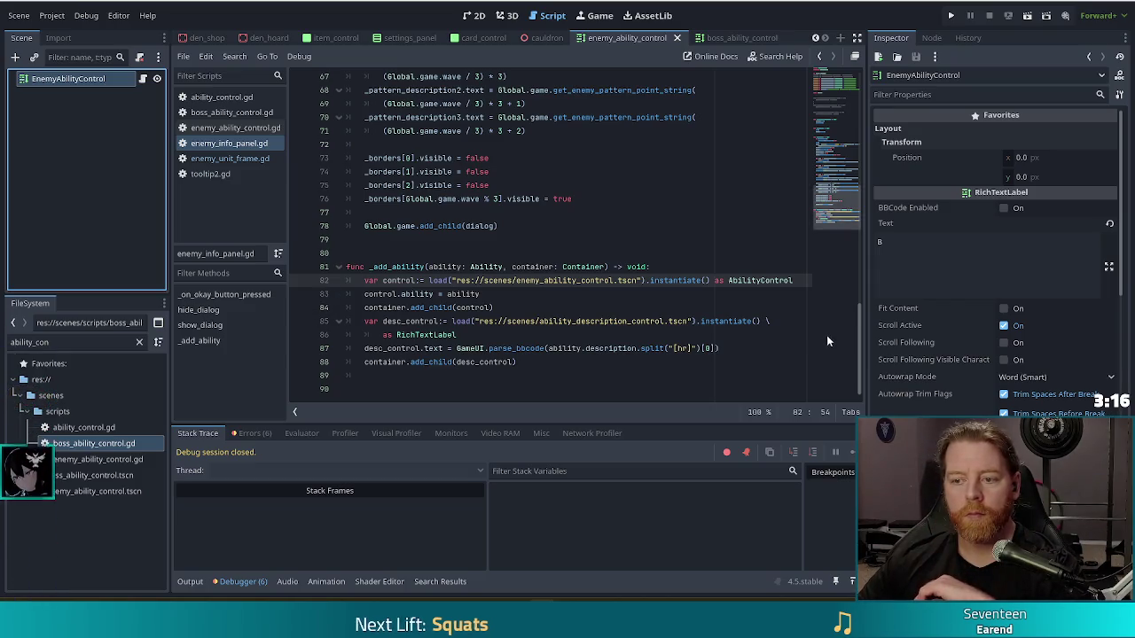
Step: Filter the FileSystem by 'enemy_boss' and open enemy_boss.gd
key(Right)
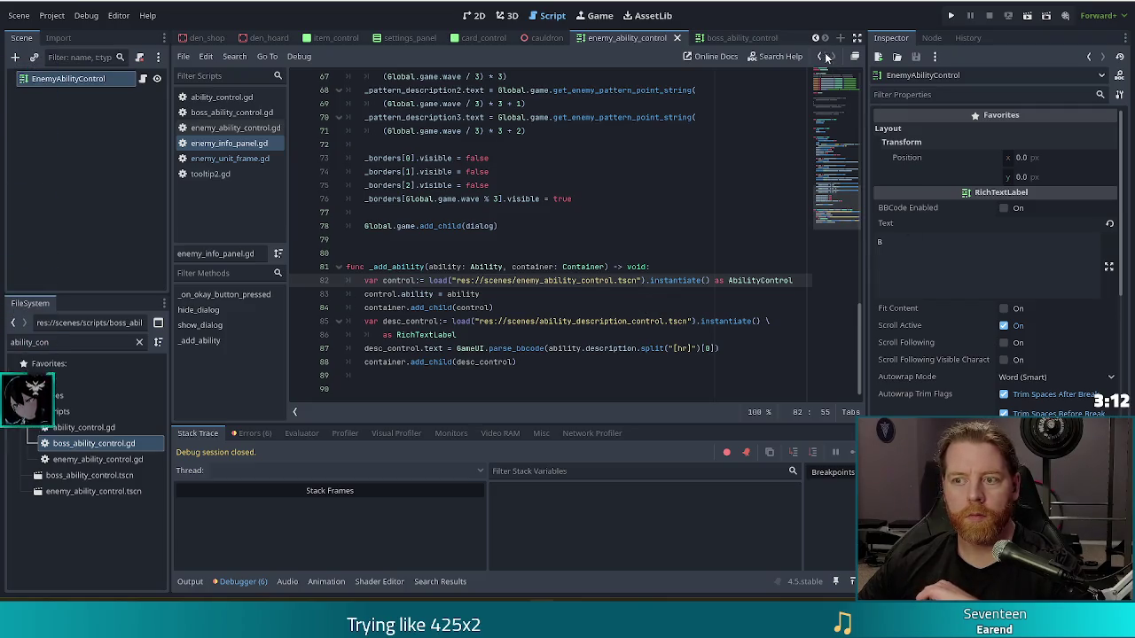
drag(78, 344, 2, 329)
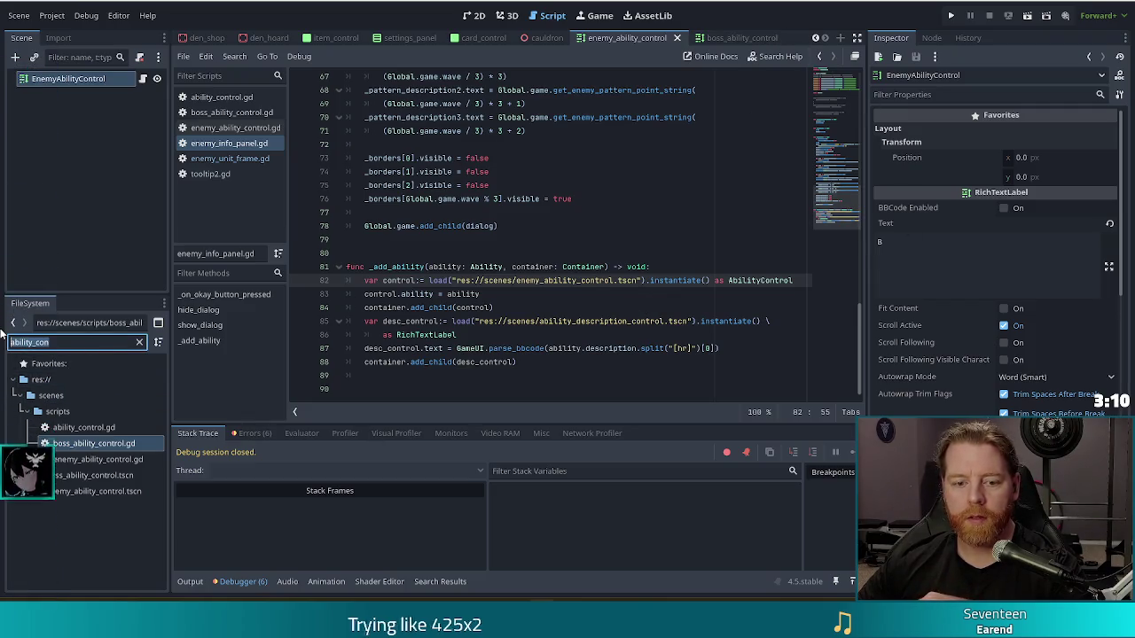
text(enemy_boss)
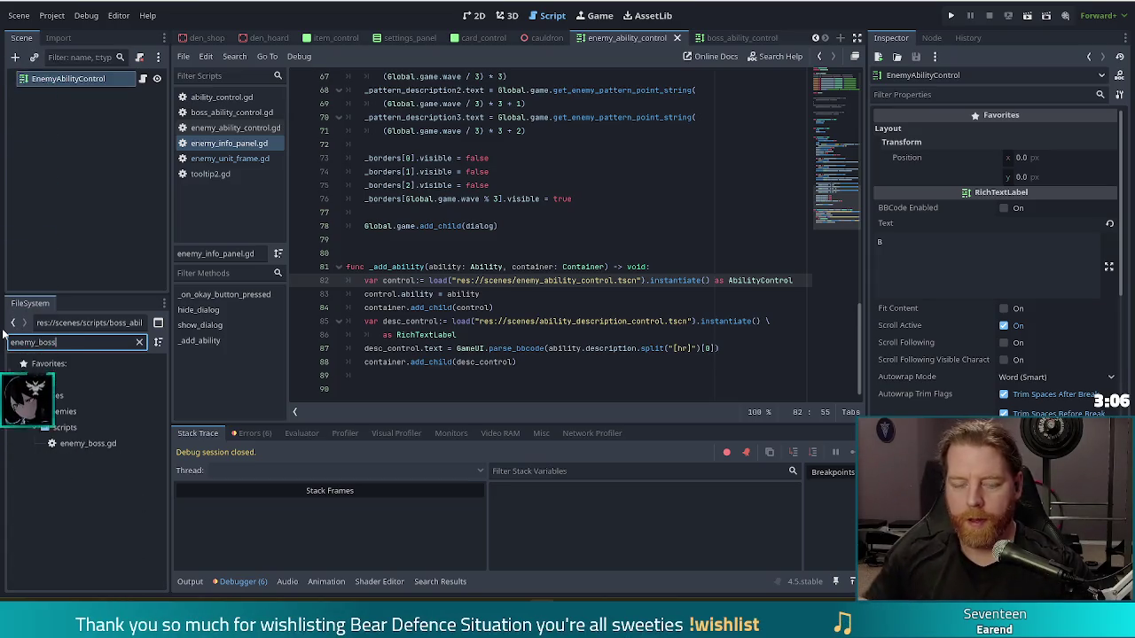
double_click(84, 443)
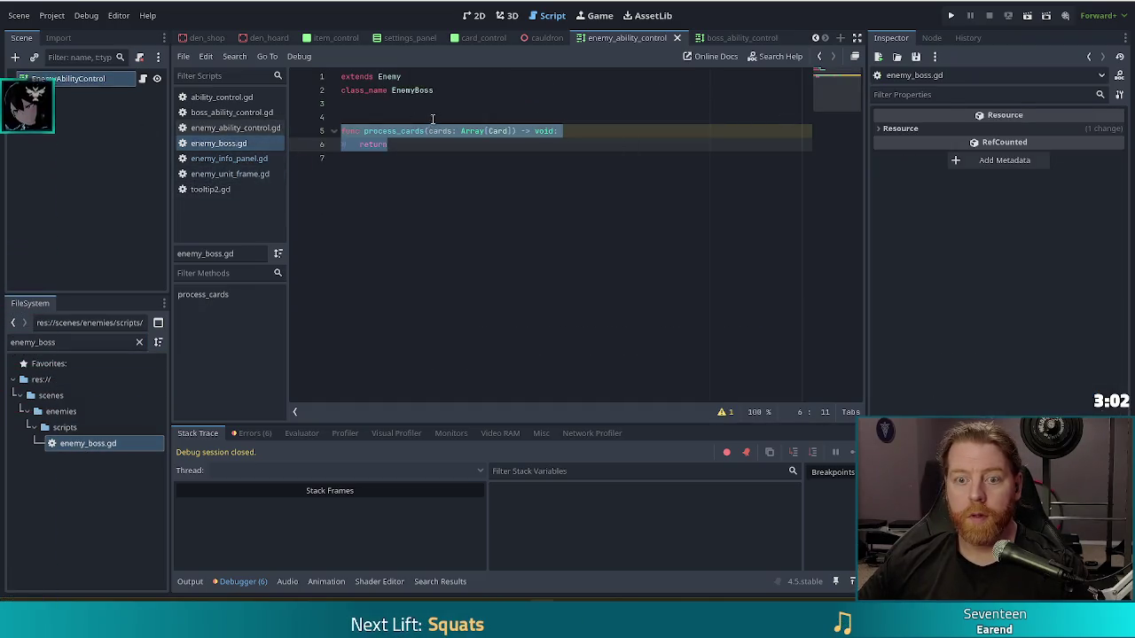
Step: Jump from enemy_boss.gd to the parent enemy.gd and review its exported properties
click(474, 143)
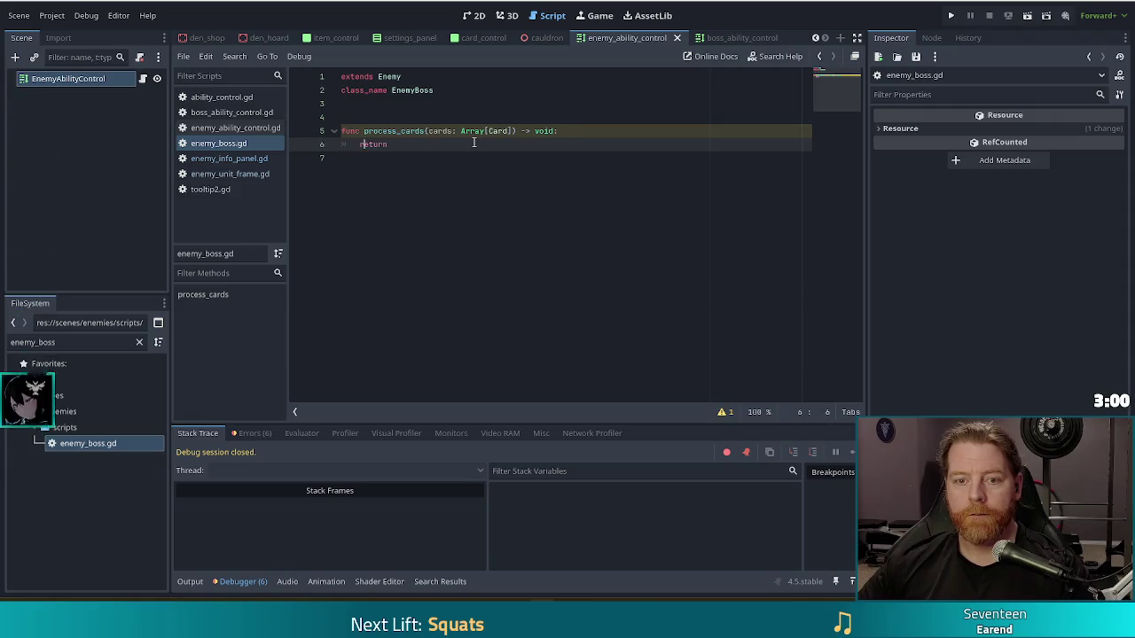
ctrl+click(390, 76)
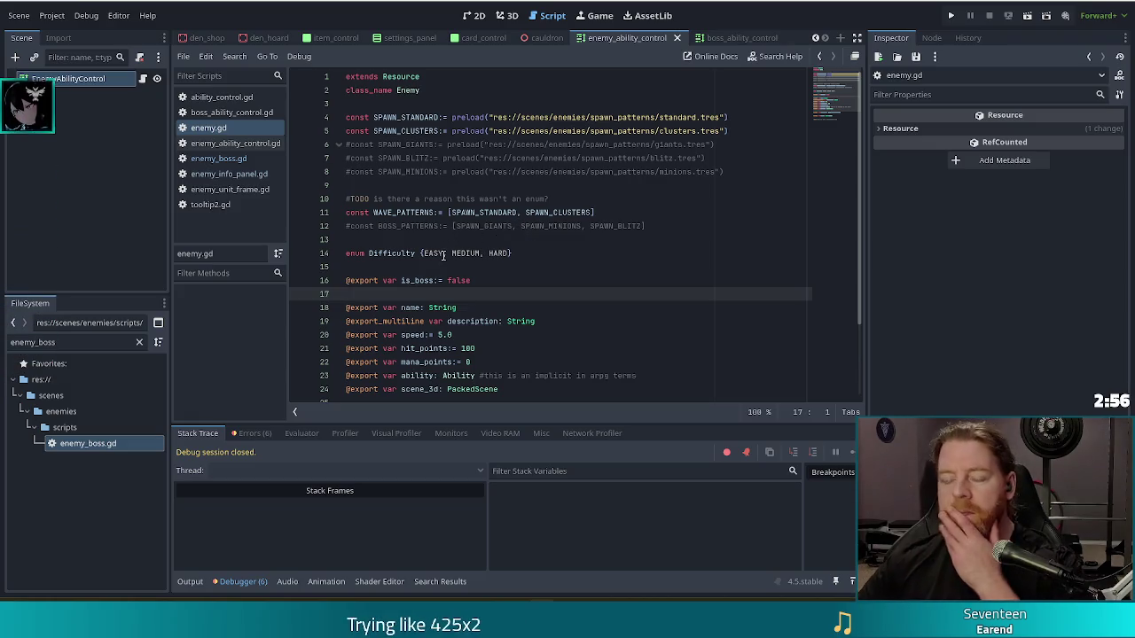
scroll(444, 255, down, 2)
click(446, 213)
click(625, 232)
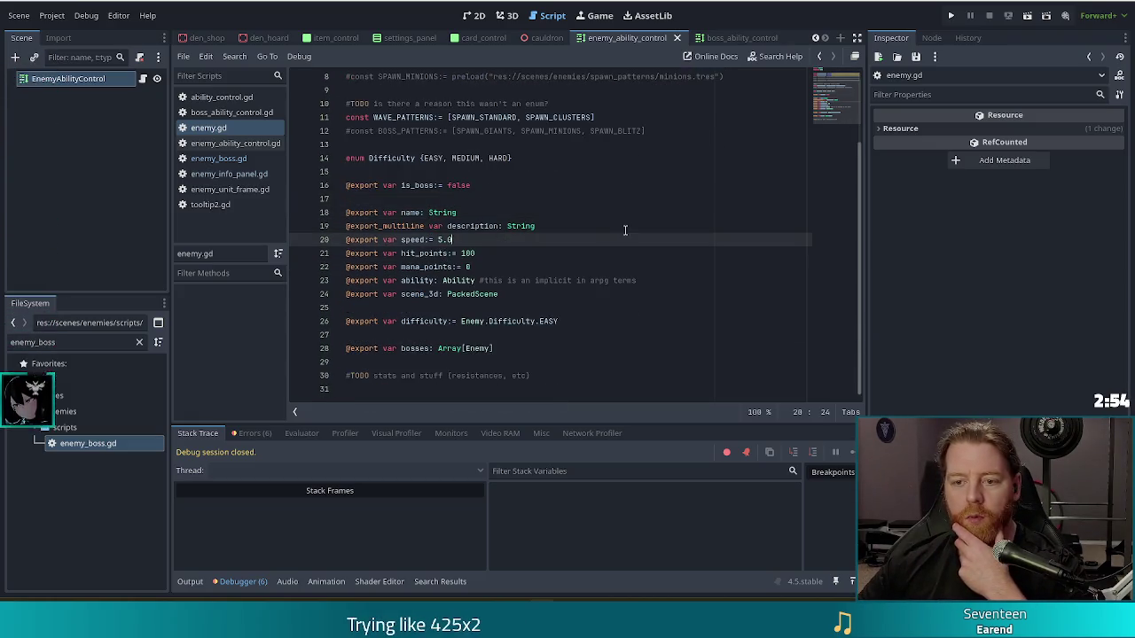
click(566, 226)
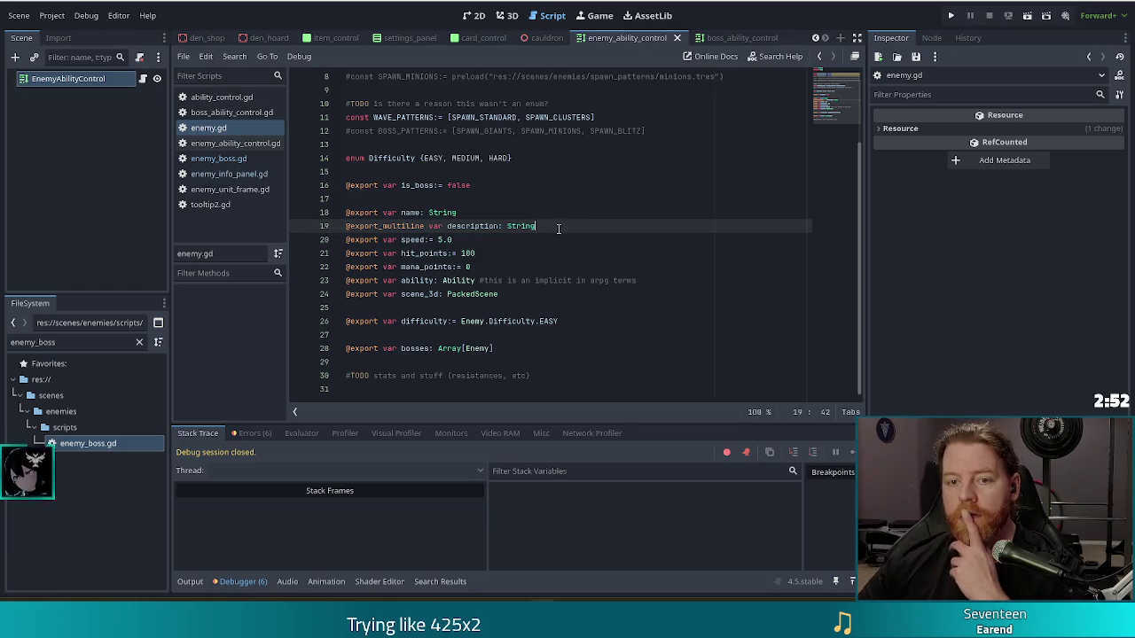
click(752, 38)
Step: Review boss_ability_control.gd's ability setter and description BBCode, then return to enemy_boss.gd
click(471, 239)
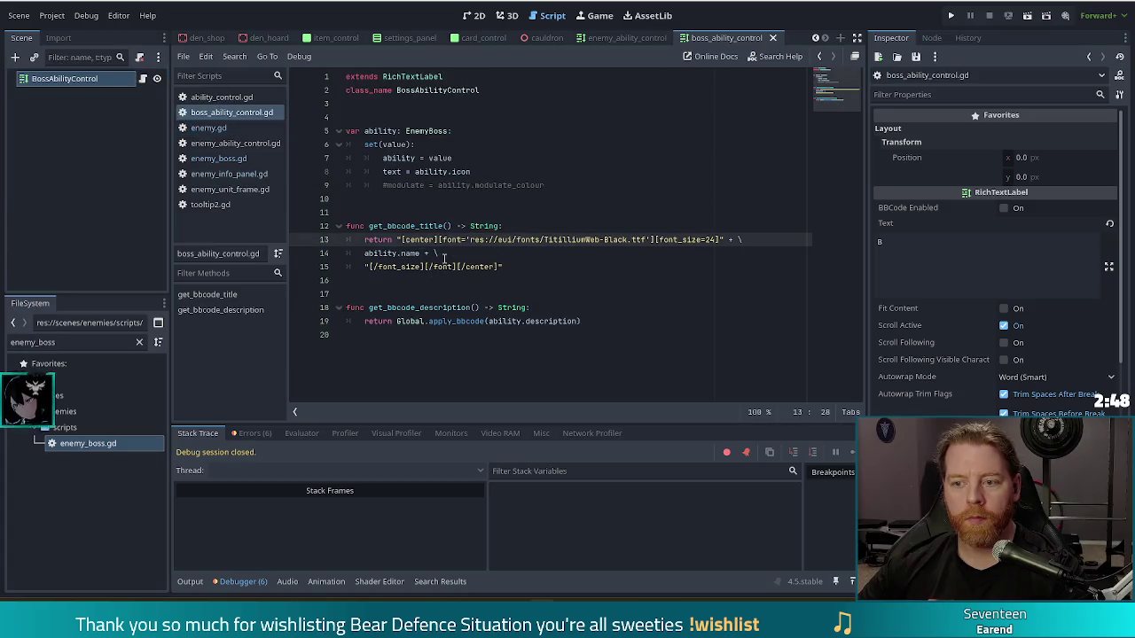
click(420, 253)
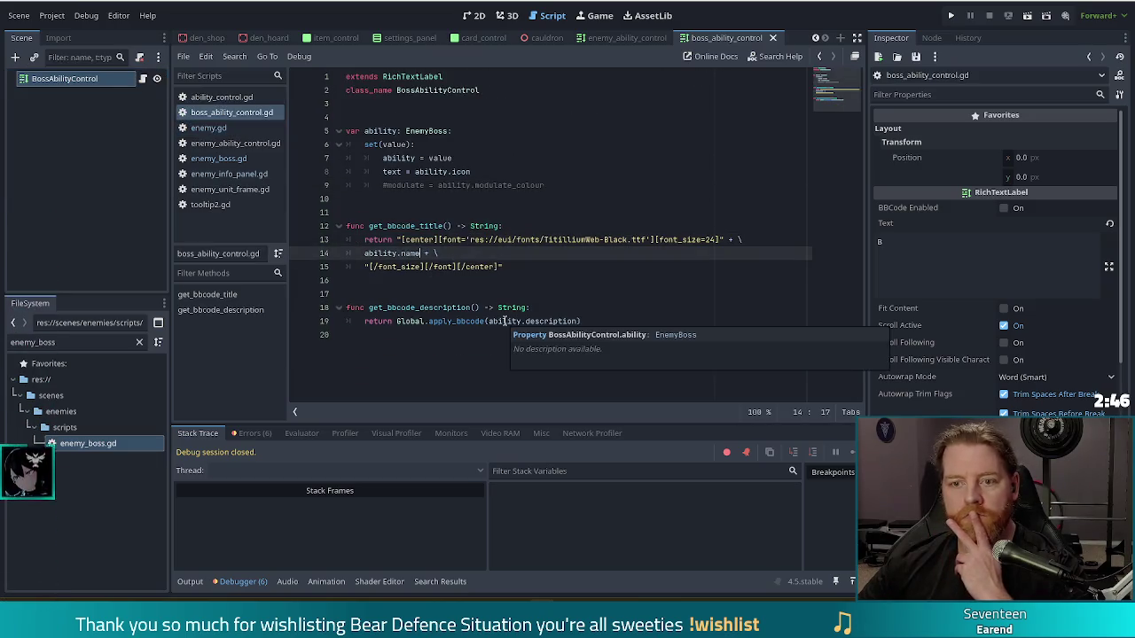
click(430, 321)
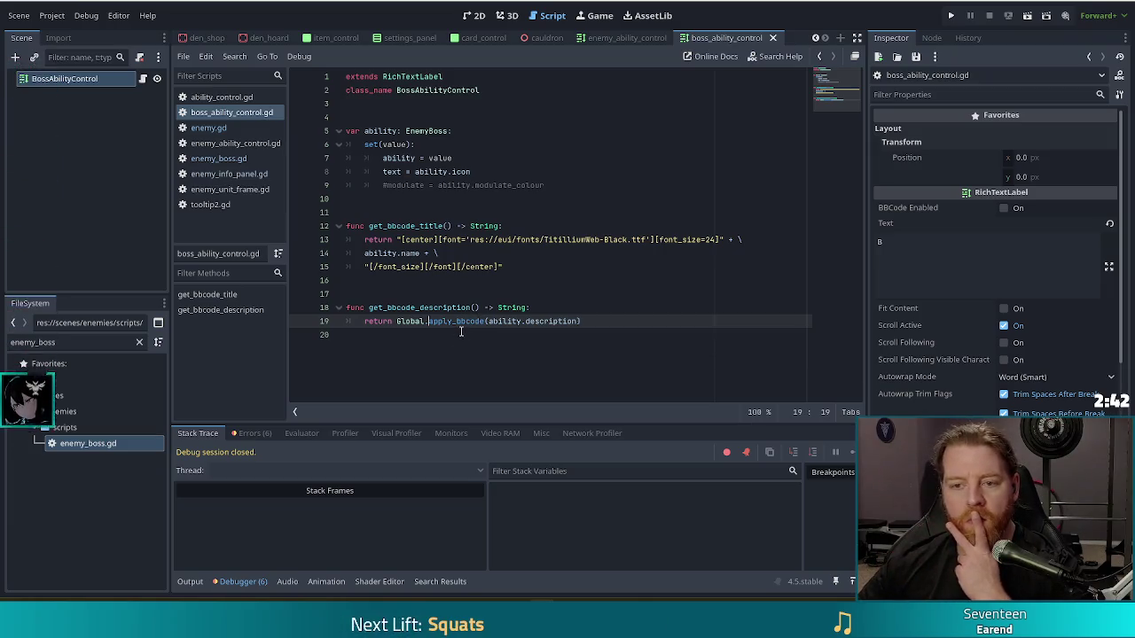
double_click(461, 172)
click(453, 158)
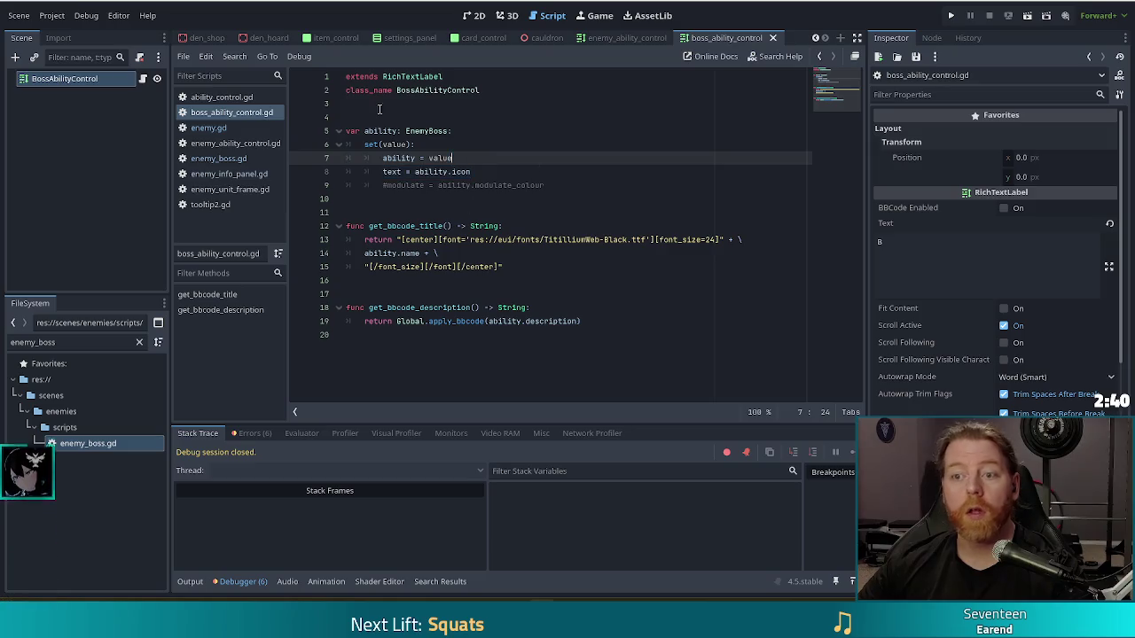
click(218, 158)
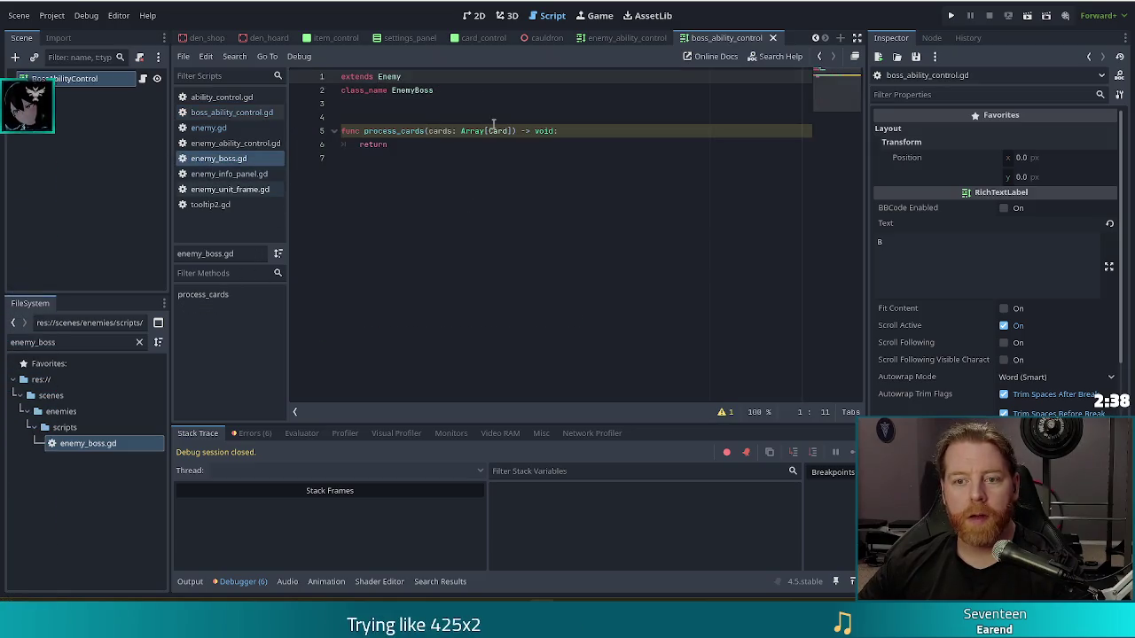
click(417, 117)
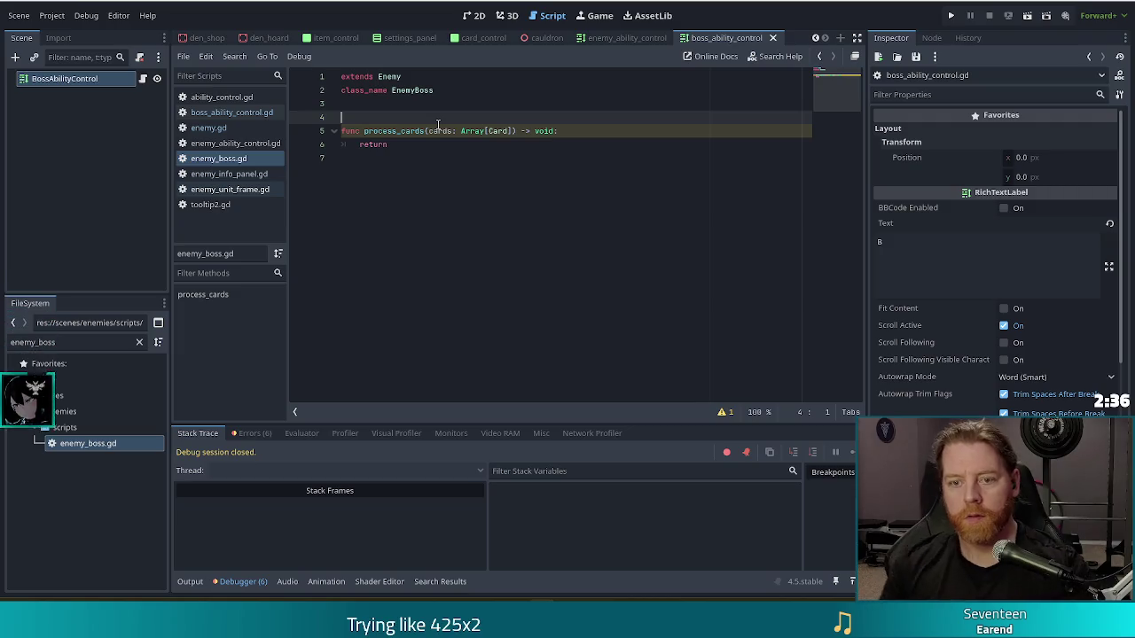
Step: Start an icon export line in enemy_boss.gd and check how ability.gd types icon
key(Return)
text(@export var icon)
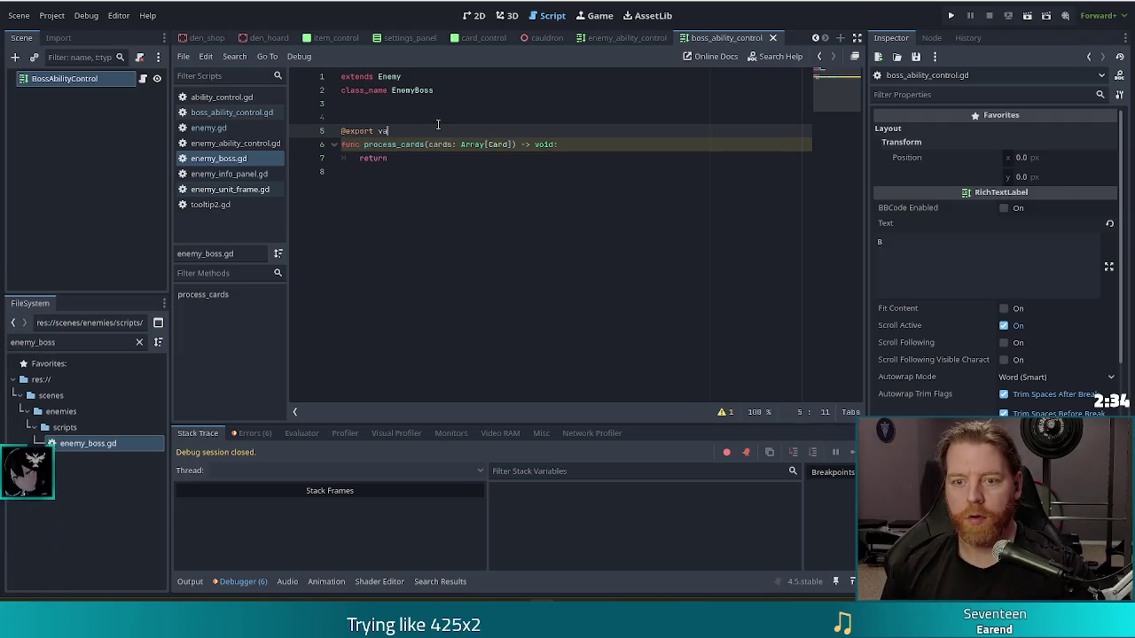
text(:)
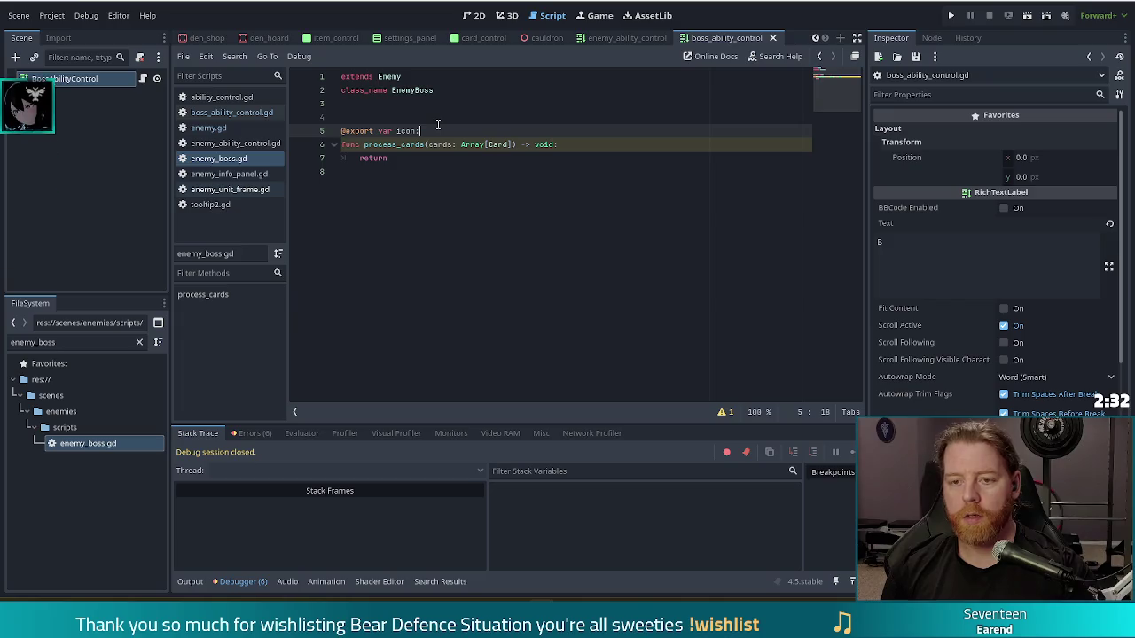
text(  =)
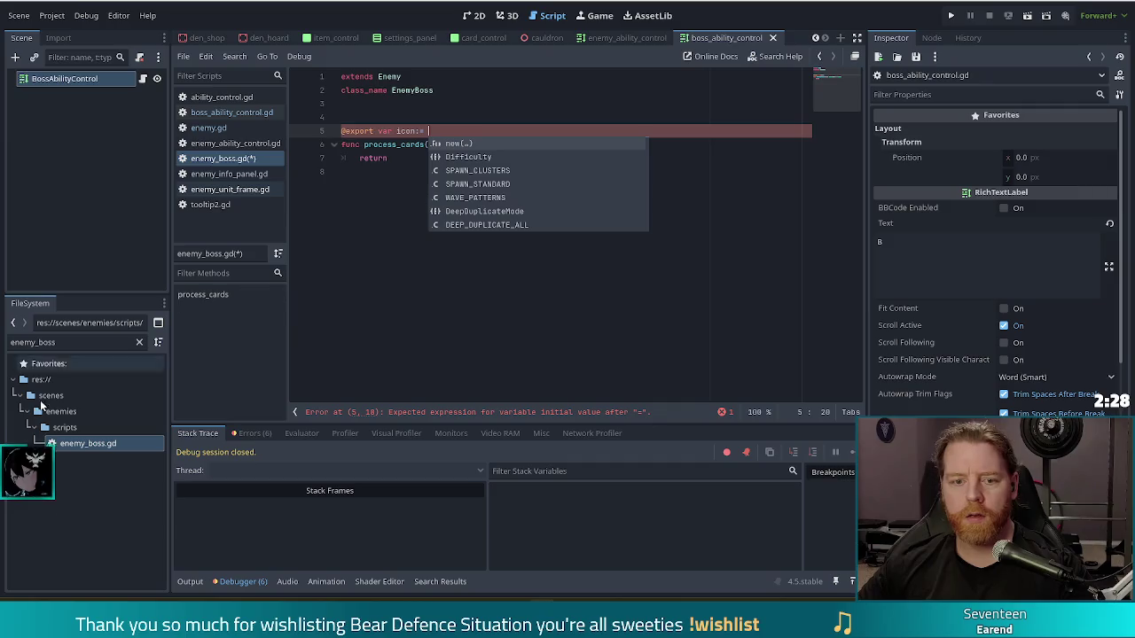
double_click(62, 342)
text(abilit)
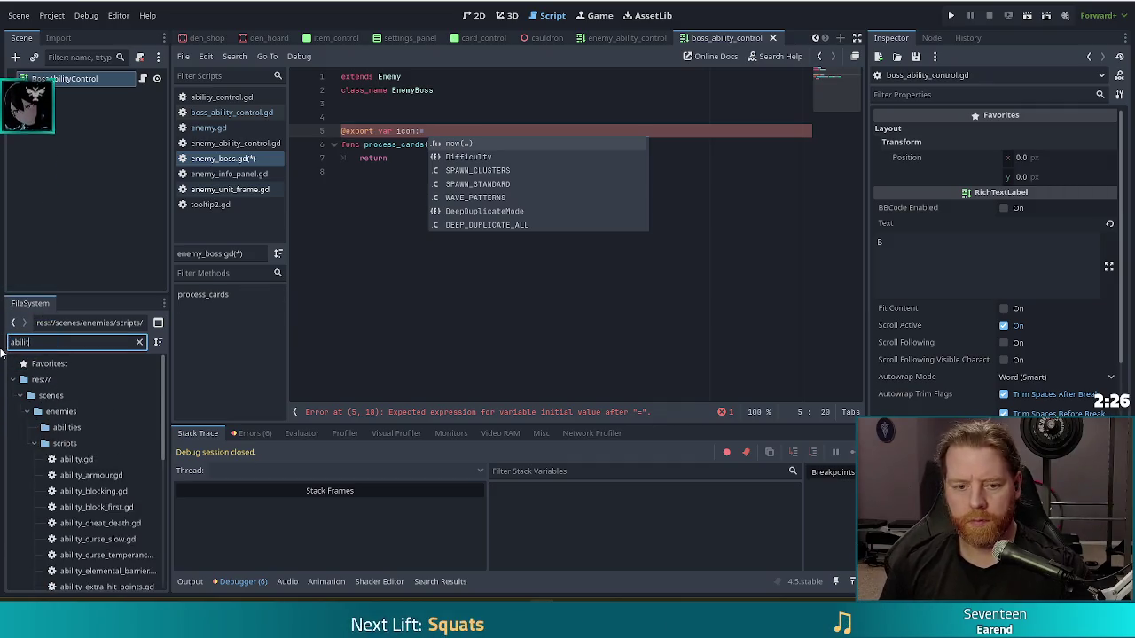
text(y)
double_click(76, 443)
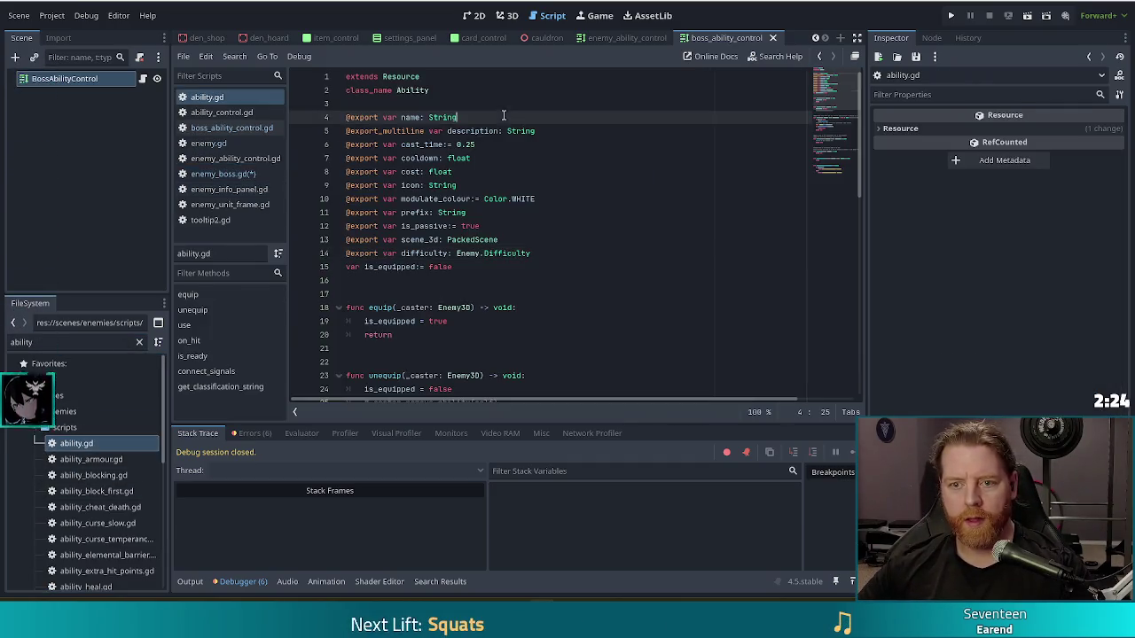
click(473, 186)
key(Down)
key(Down)
key(Down)
key(Up)
key(Up)
key(Up)
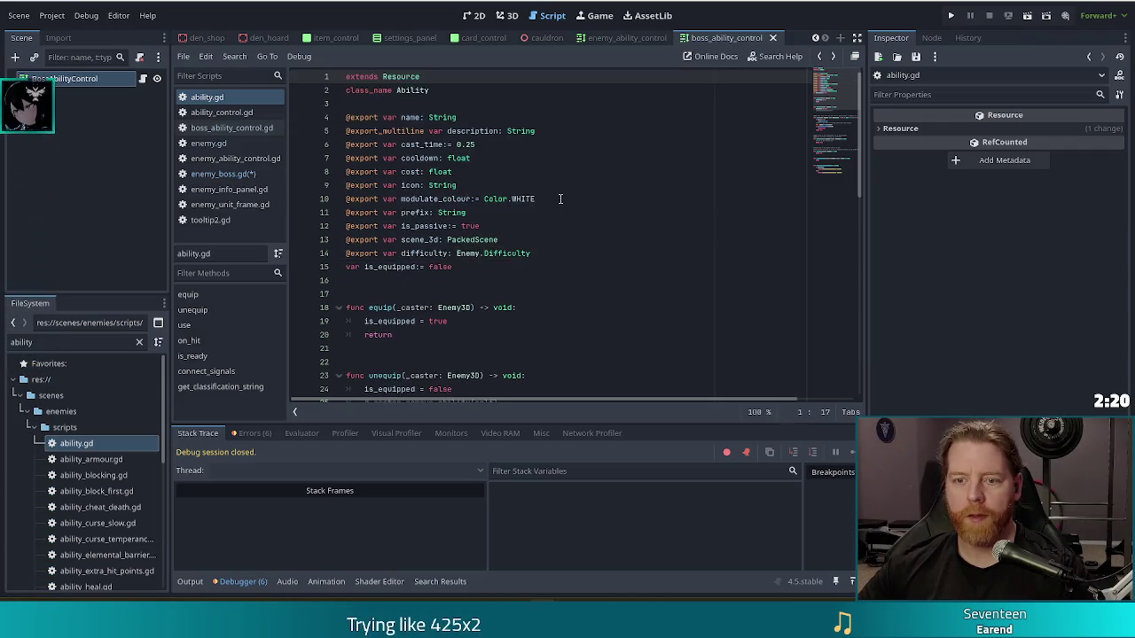
key(alt+Left)
click(446, 131)
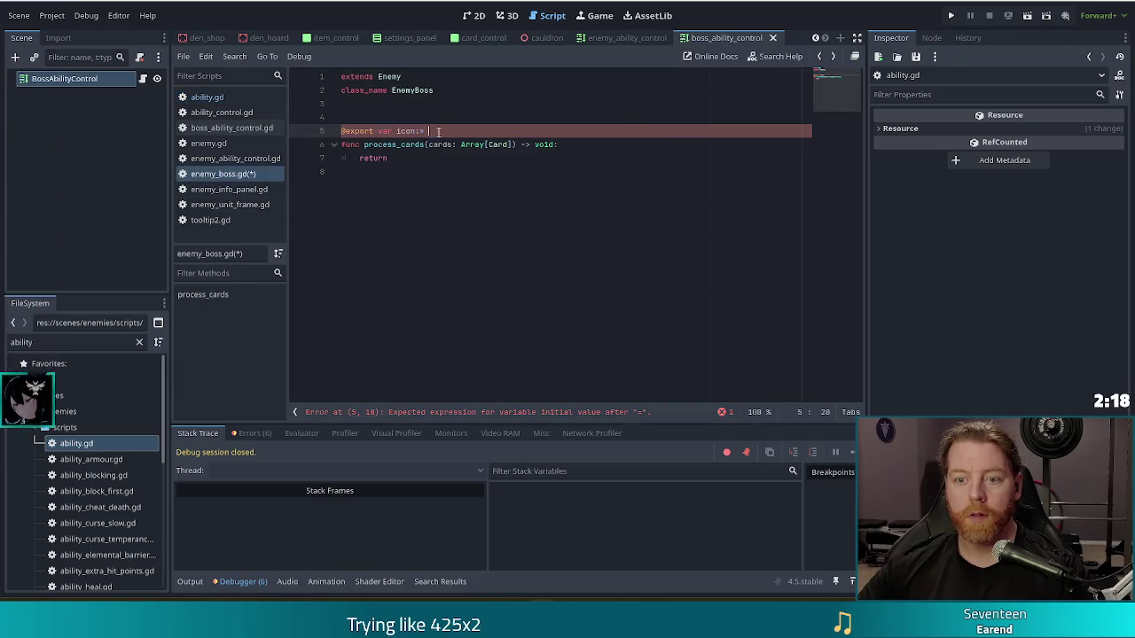
key(BackSpace)
text(ring)
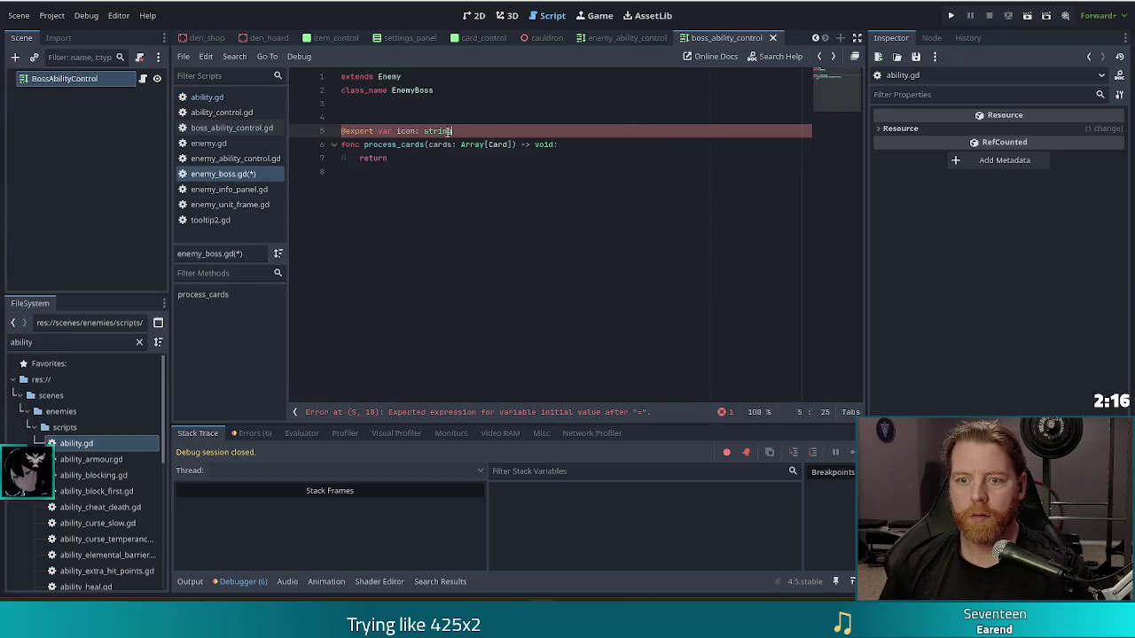
key(BackSpace)
key(BackSpace)
key(BackSpace)
text(Str)
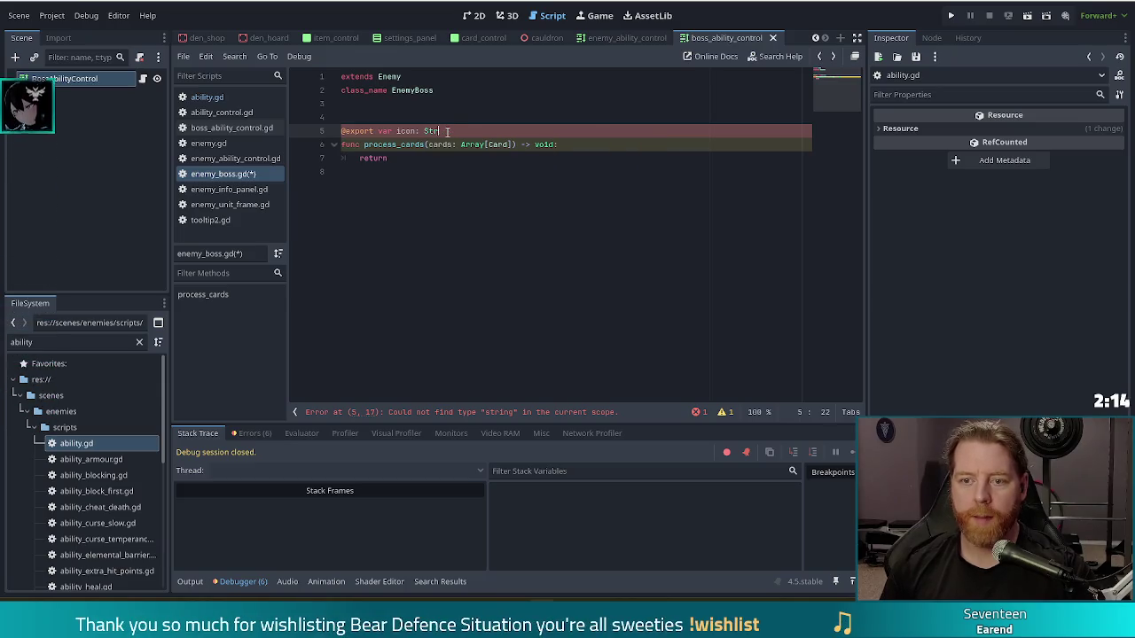
key(Return)
key(Return)
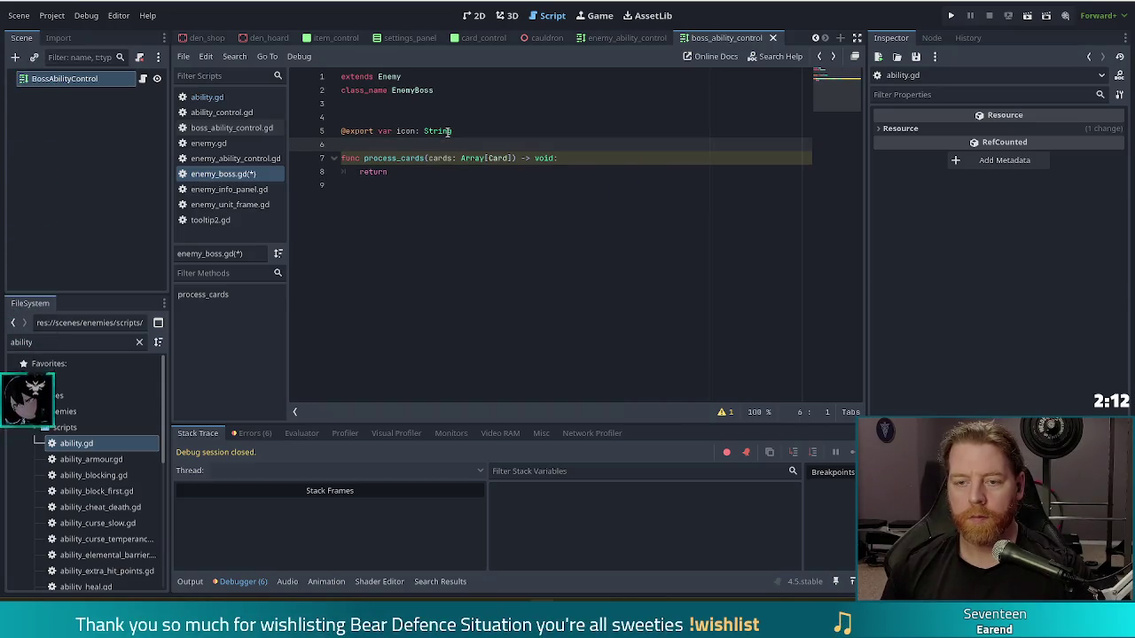
key(Return)
key(ctrl+s)
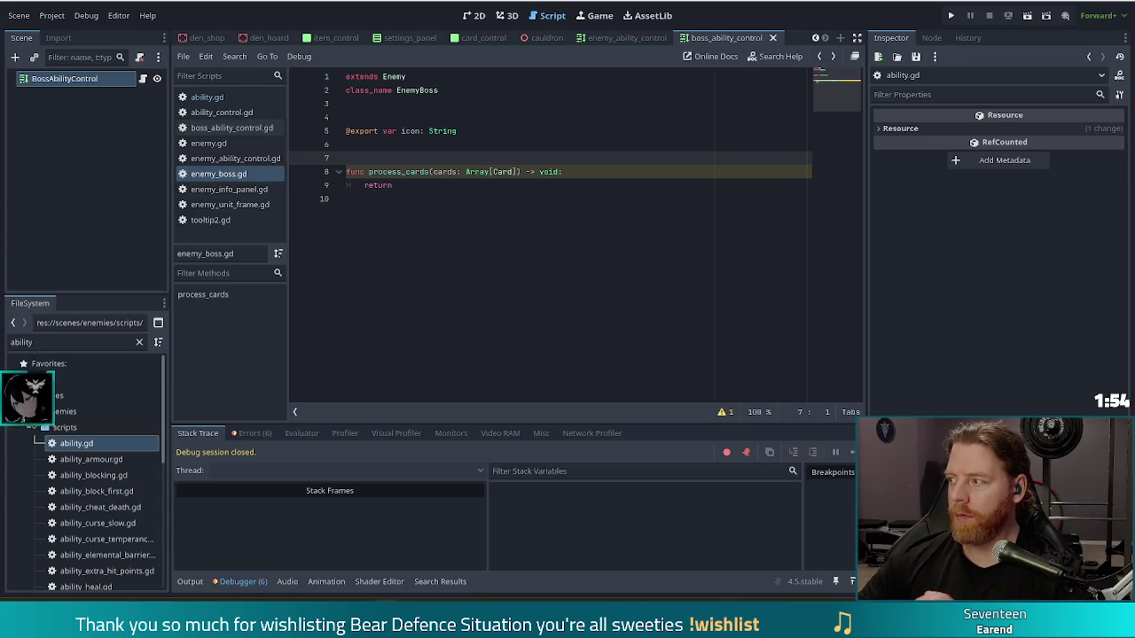
click(507, 203)
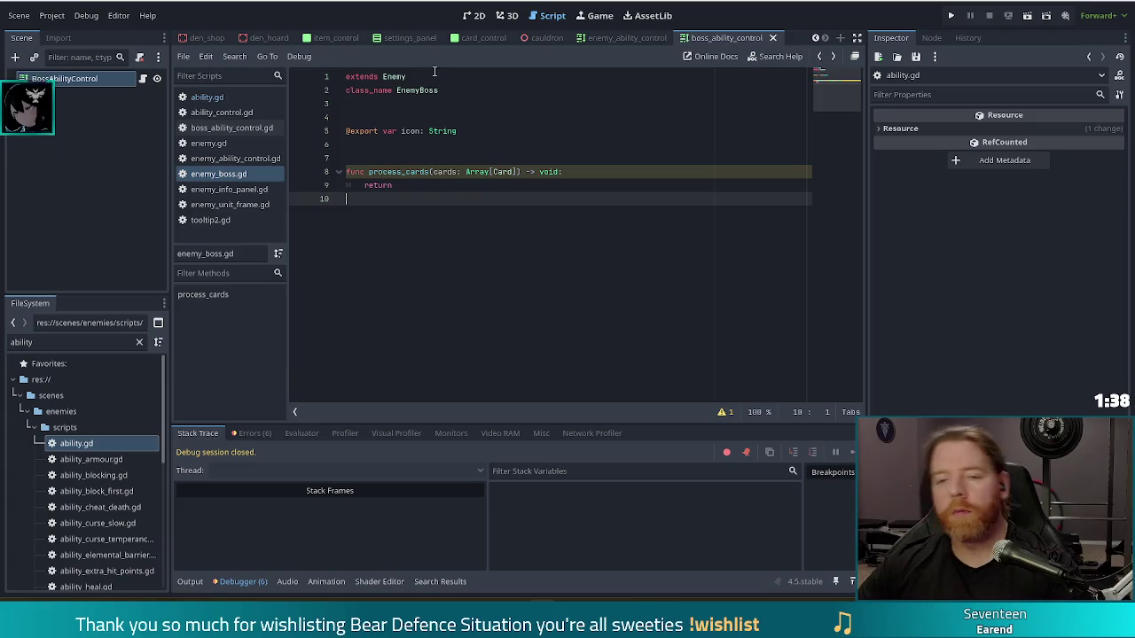
click(471, 130)
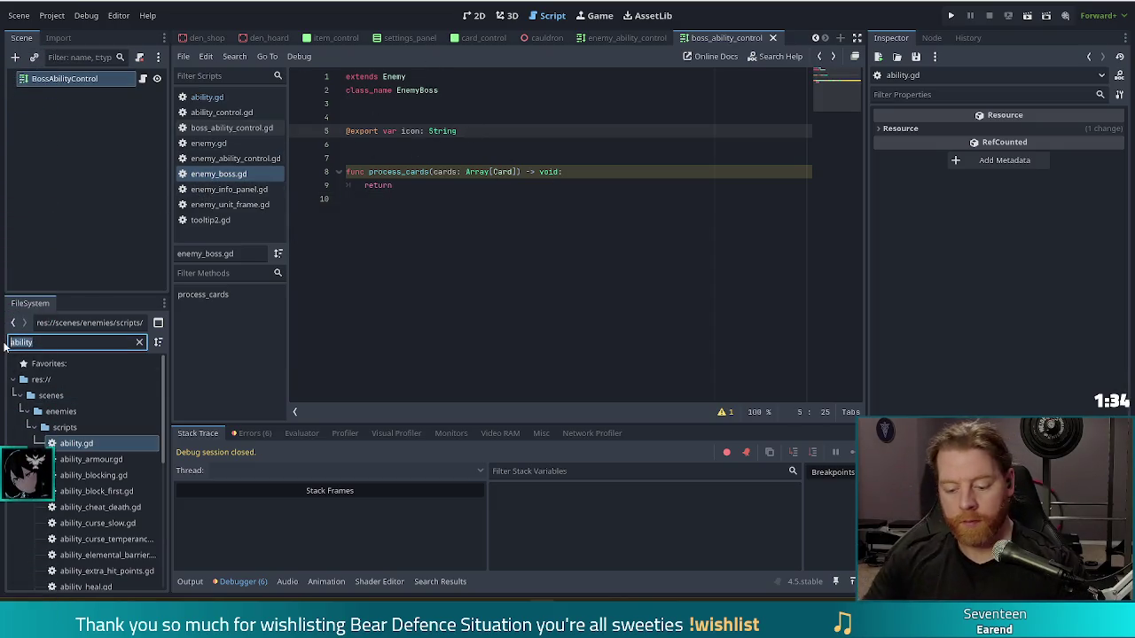
Step: Filter for golem_fire_boss, select it, and bring up the icon font's glyph chart
text(glem)
key(BackSpace)
key(BackSpace)
key(BackSpace)
text(olem)
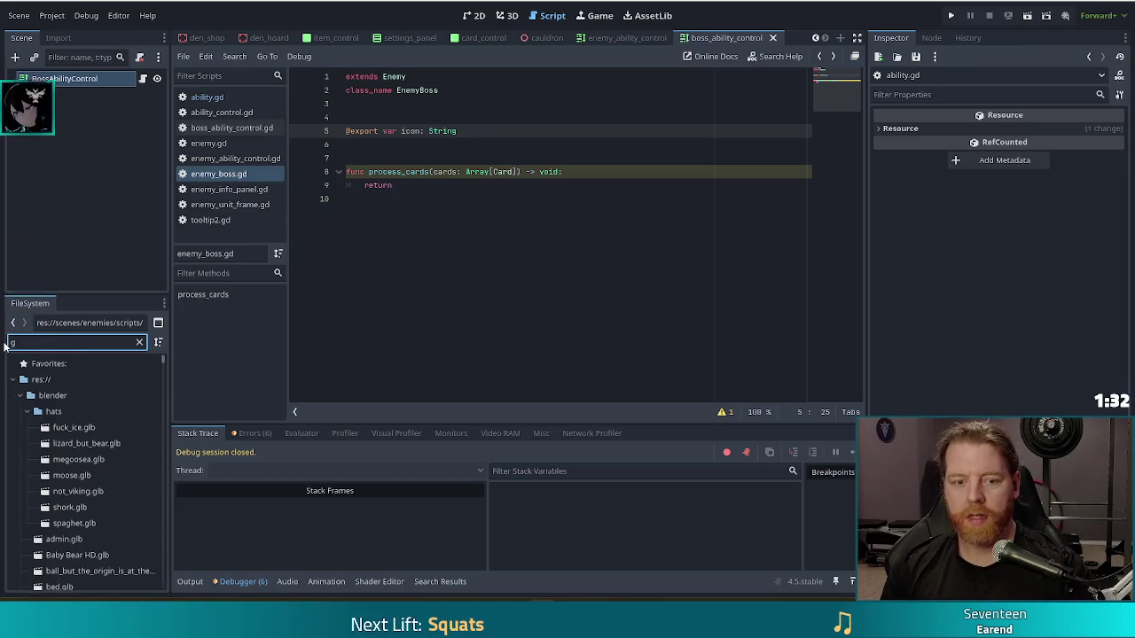
text(_fire_boss)
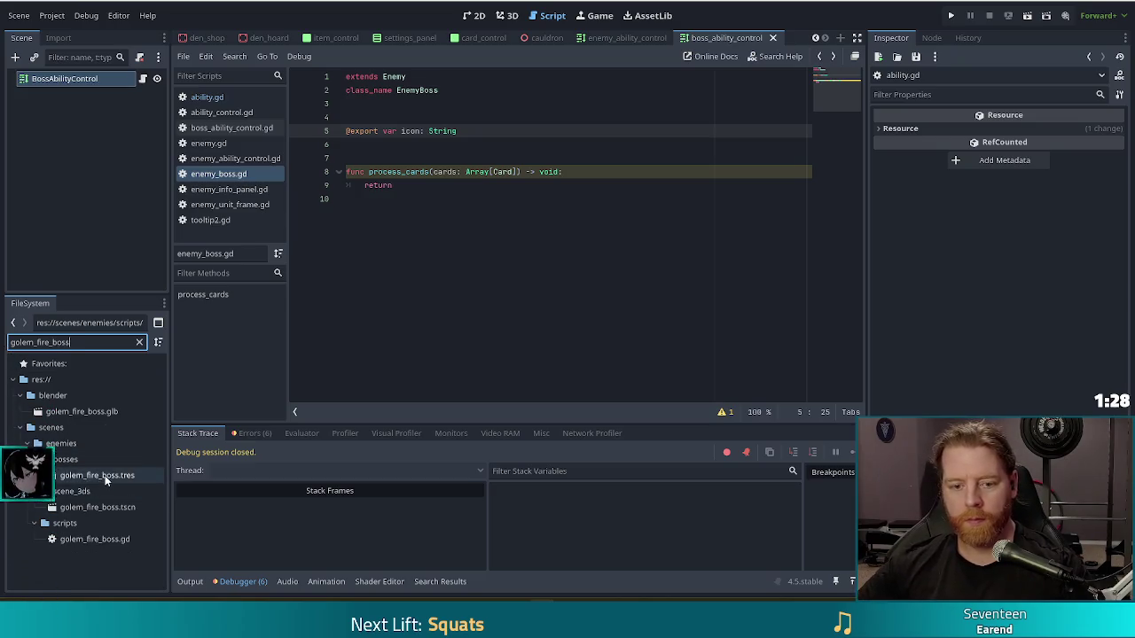
click(103, 475)
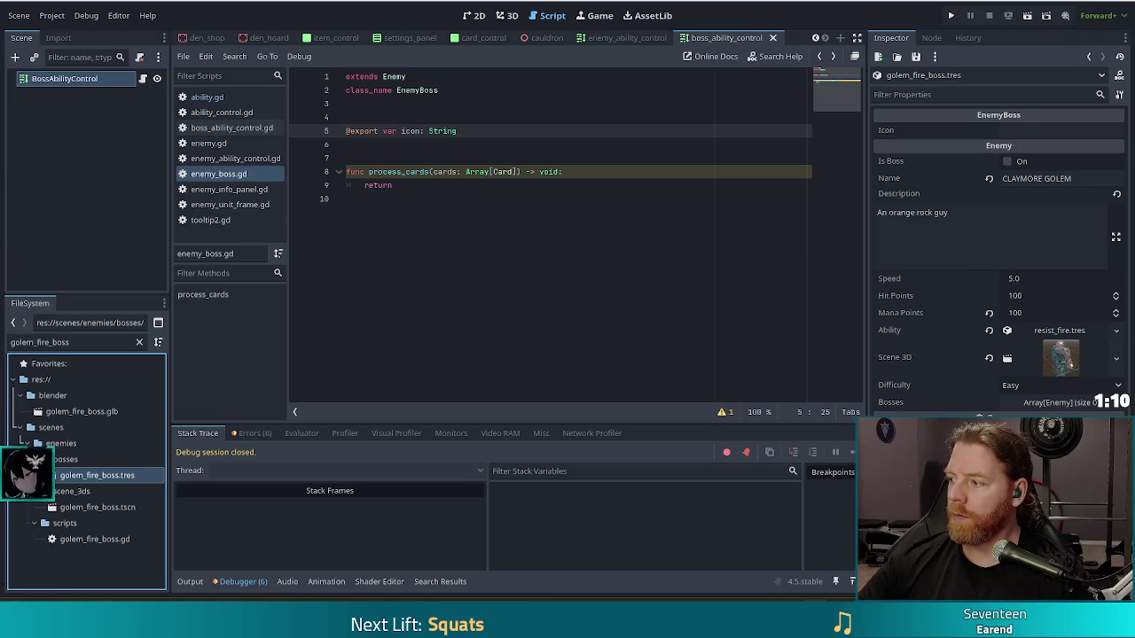
mouse_move(1134, 53)
mouse_down()
mouse_move(580, 50)
mouse_move(640, 96)
mouse_move(502, 92)
mouse_move(547, 98)
mouse_up()
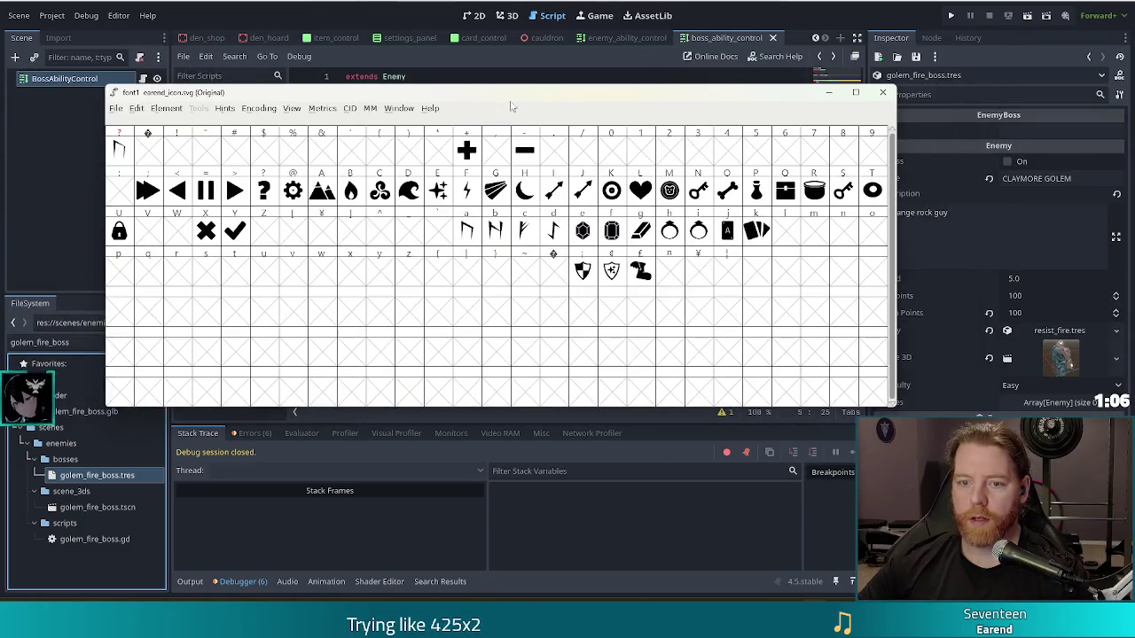
Step: Close the glyph chart and enter 'B' in the boss's Icon field
click(928, 200)
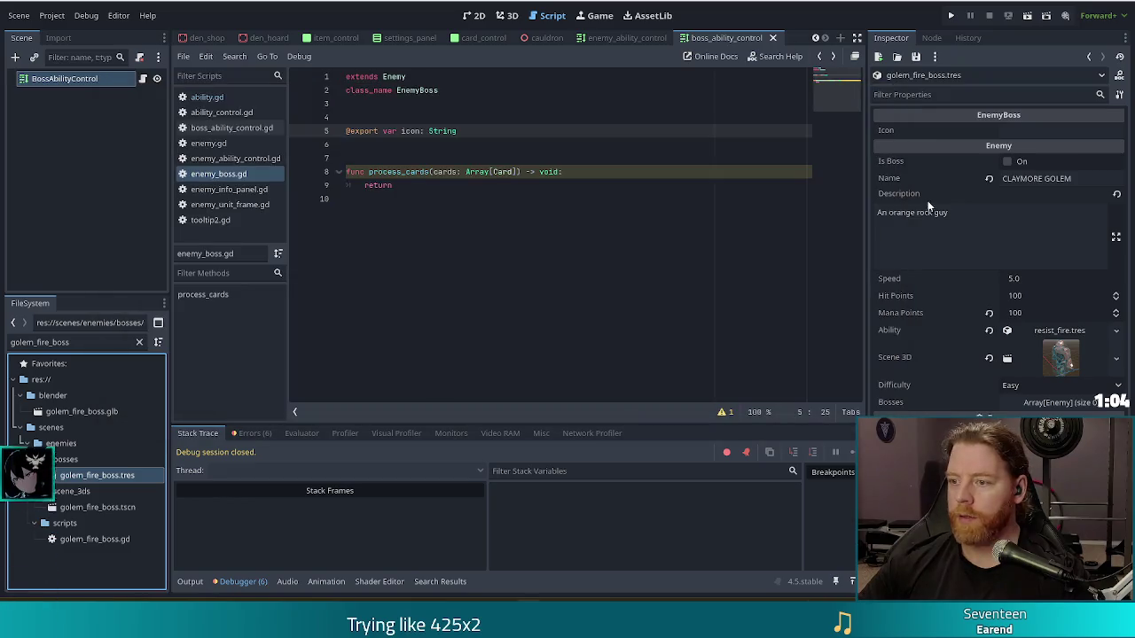
click(1035, 132)
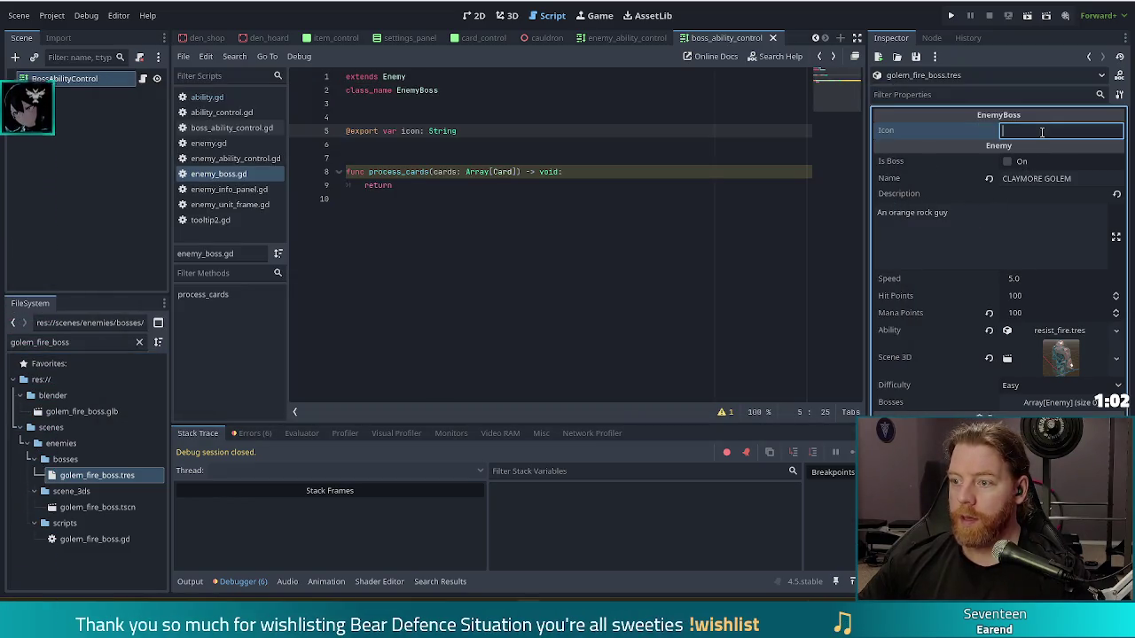
text(B)
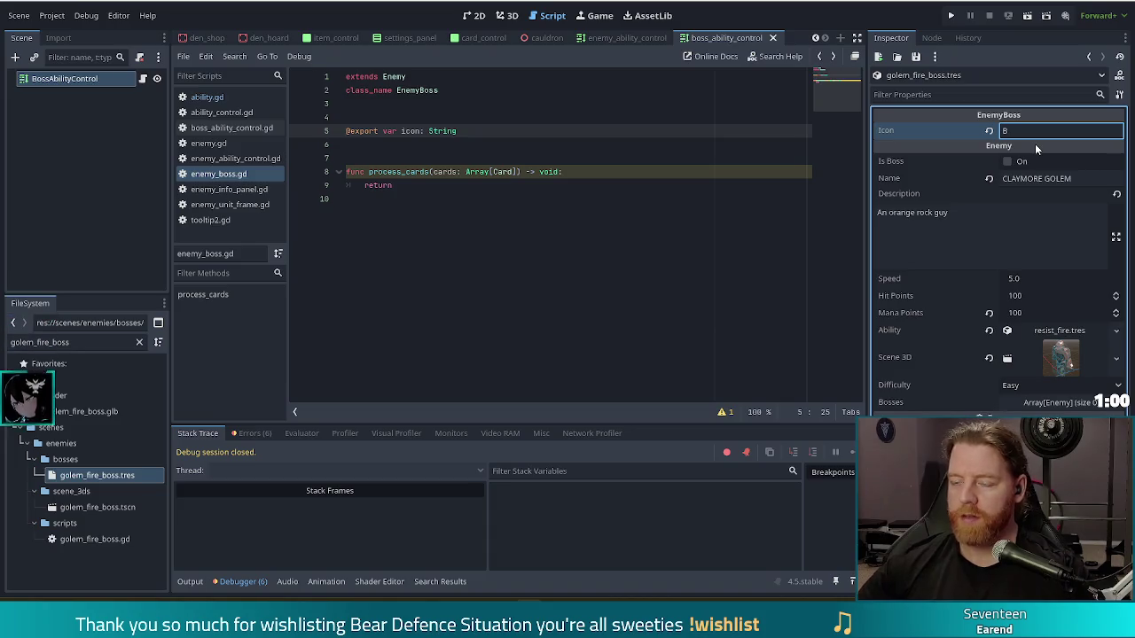
click(429, 158)
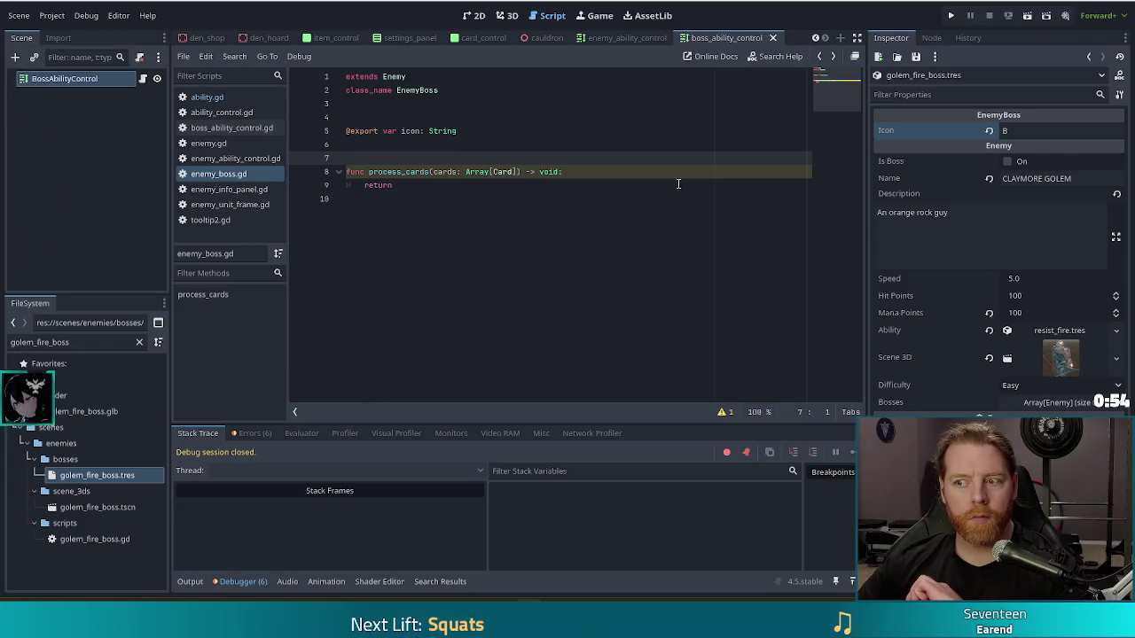
Step: Replace the description with the revenge text, wrapping 'burning' in [v_bad] tags
click(998, 223)
key(ctrl+a)
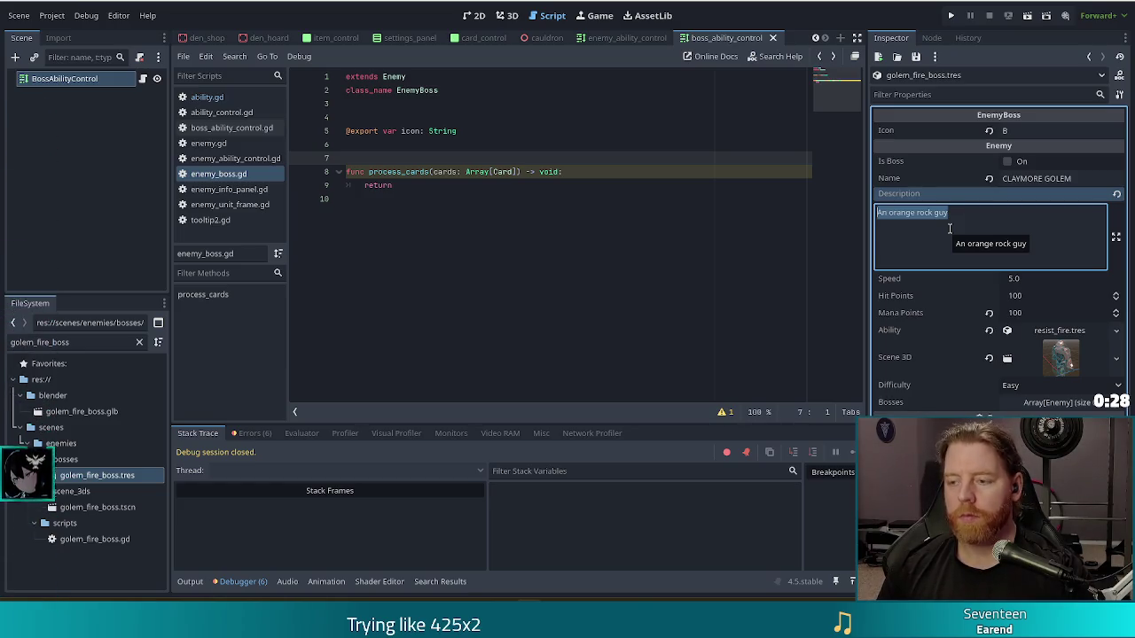
text(Claymore takes )
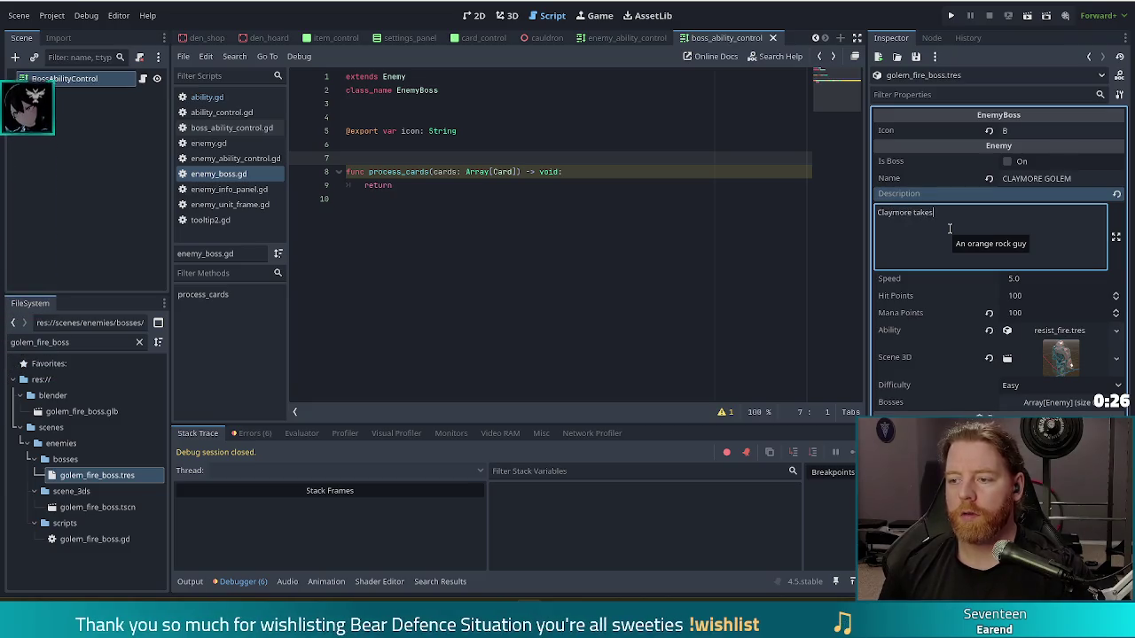
text(revenge on your)
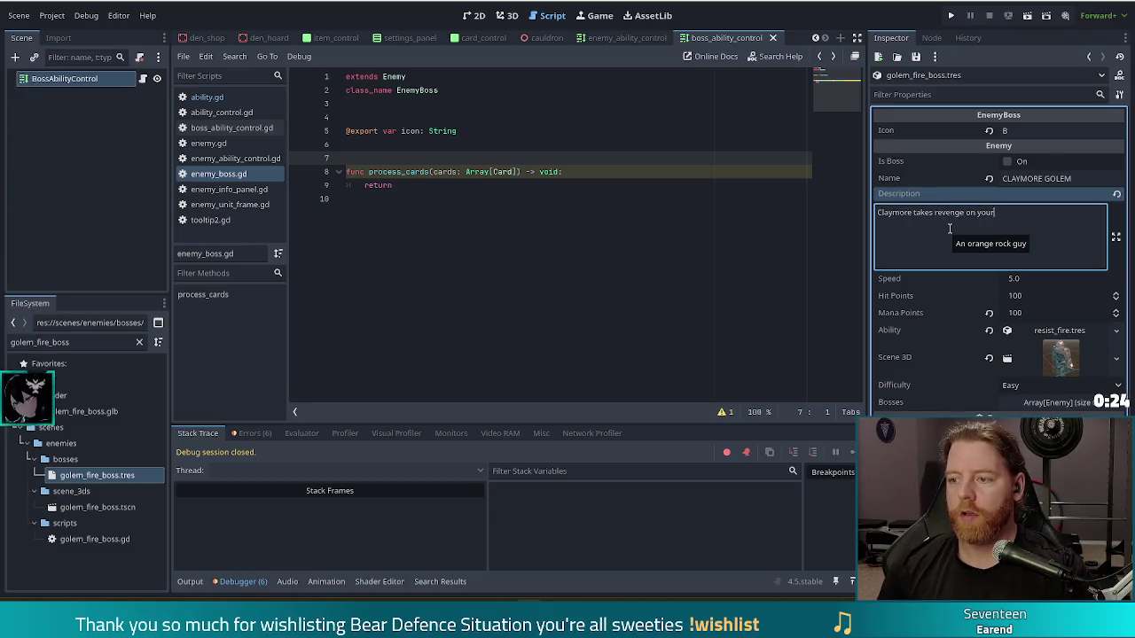
key(BackSpace)
key(BackSpace)
key(BackSpace)
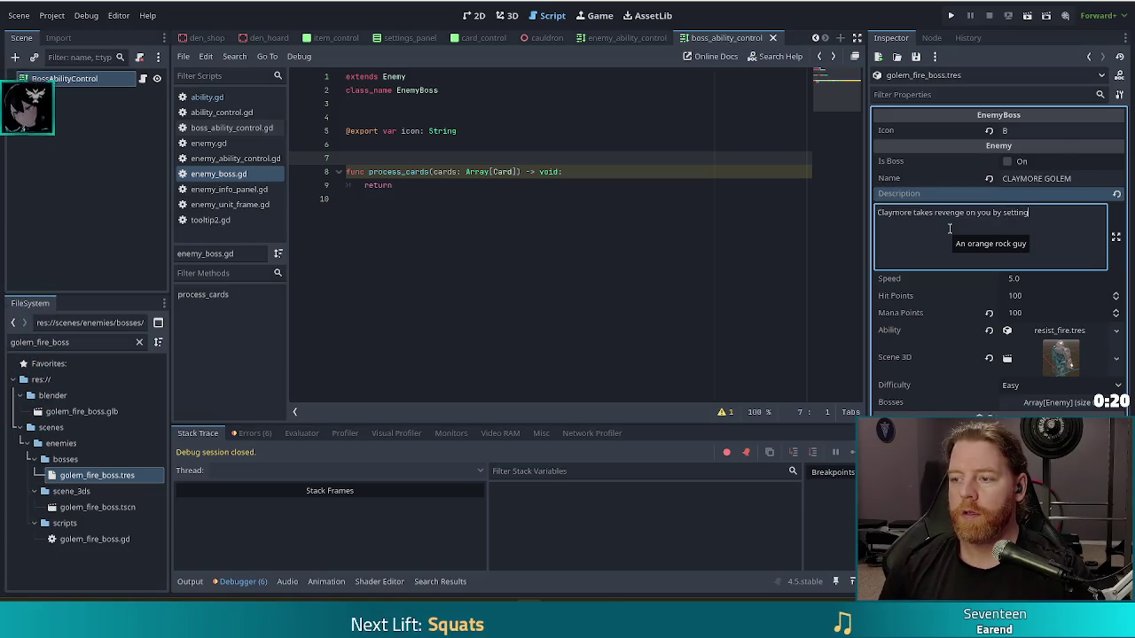
key(BackSpace)
key(BackSpace)
key(BackSpace)
text(burning your fire cards.)
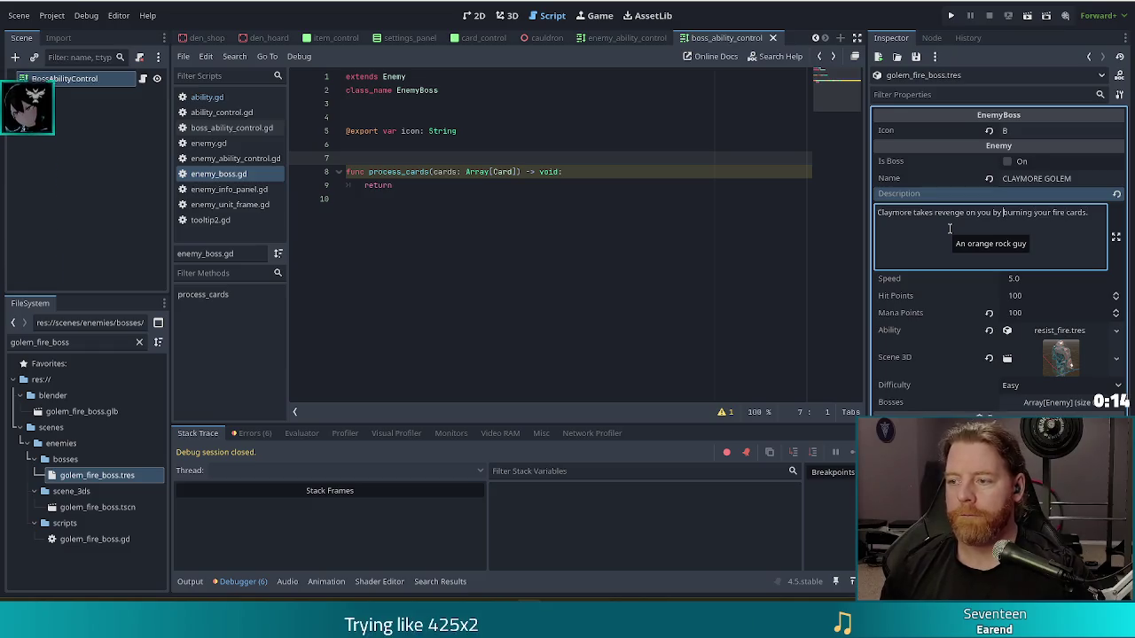
key(ctrl+Left)
key(ctrl+Left)
key(ctrl+Left)
text([v_bad)
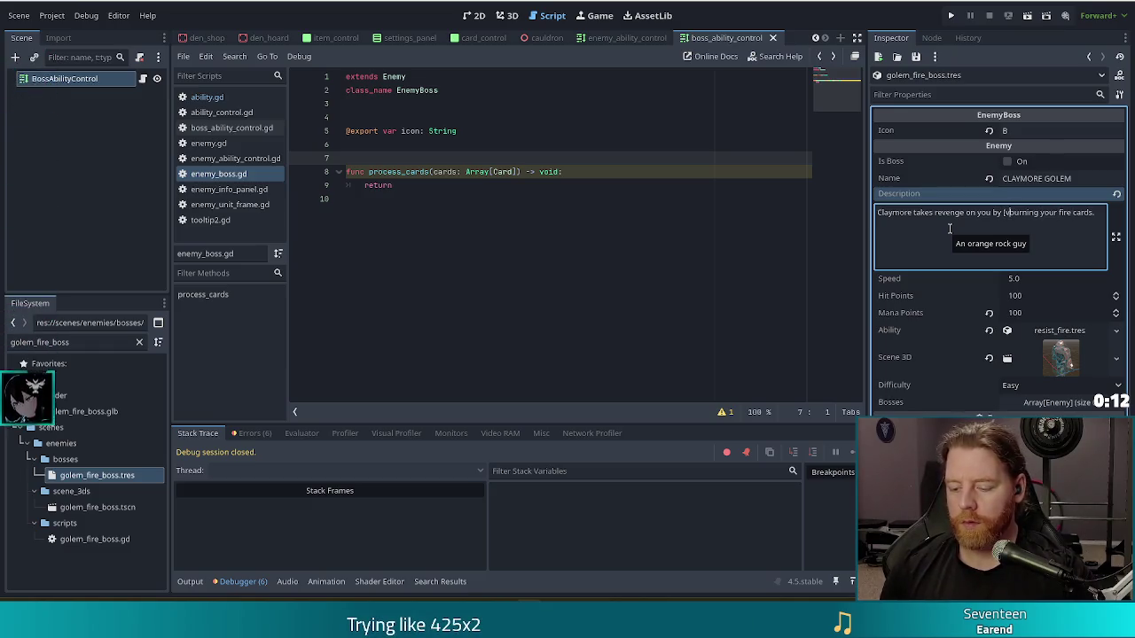
key(ctrl+Right)
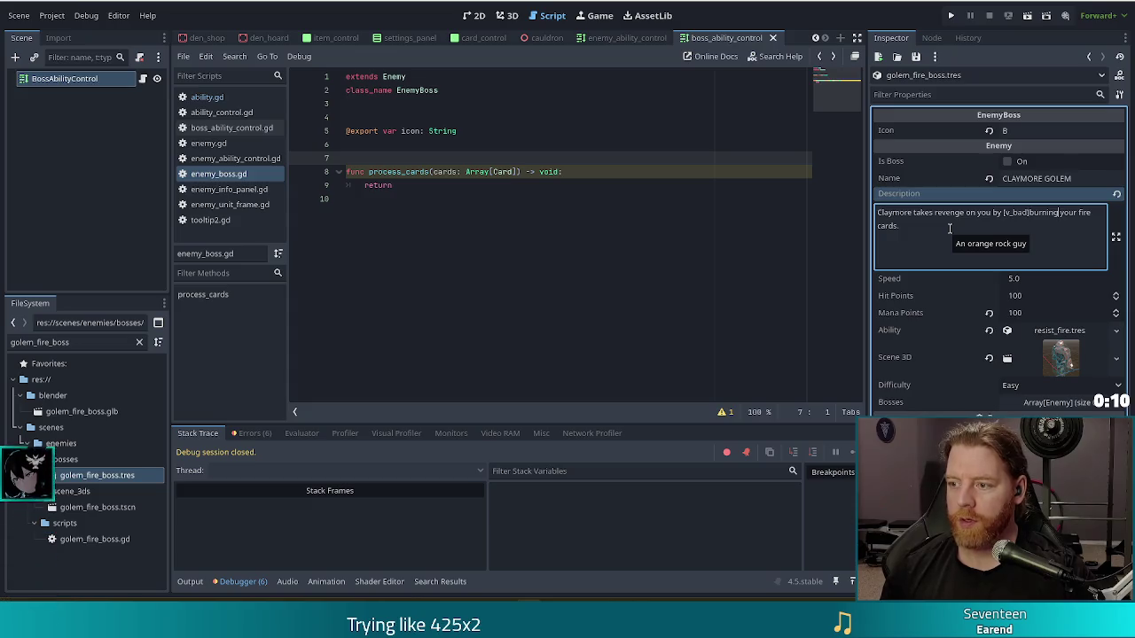
text([/)
text(v_)
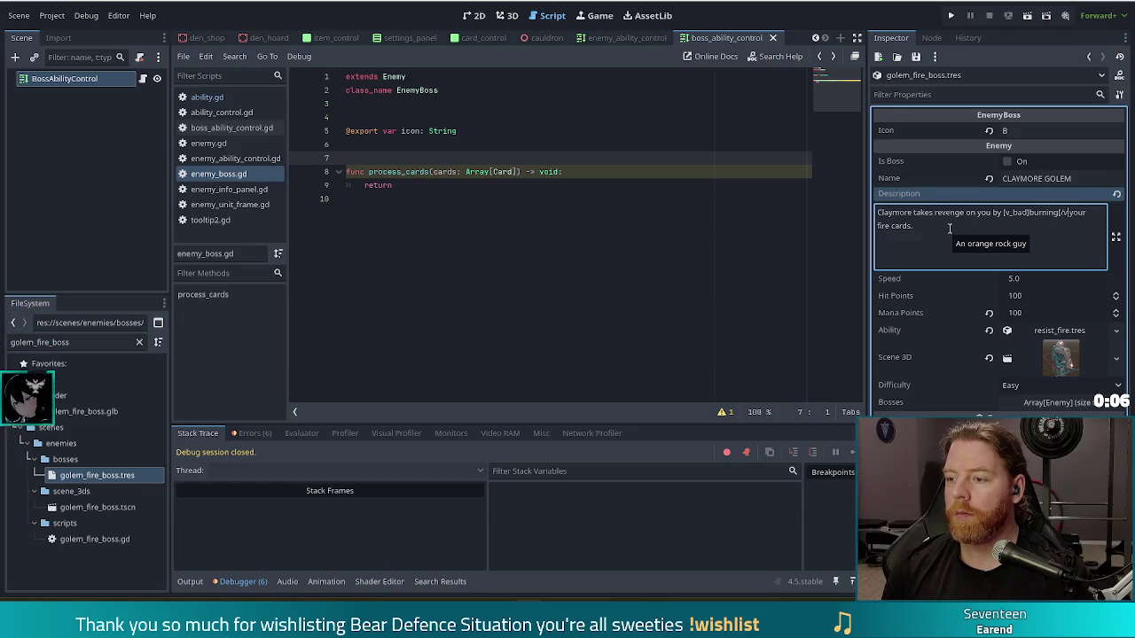
text(bad])
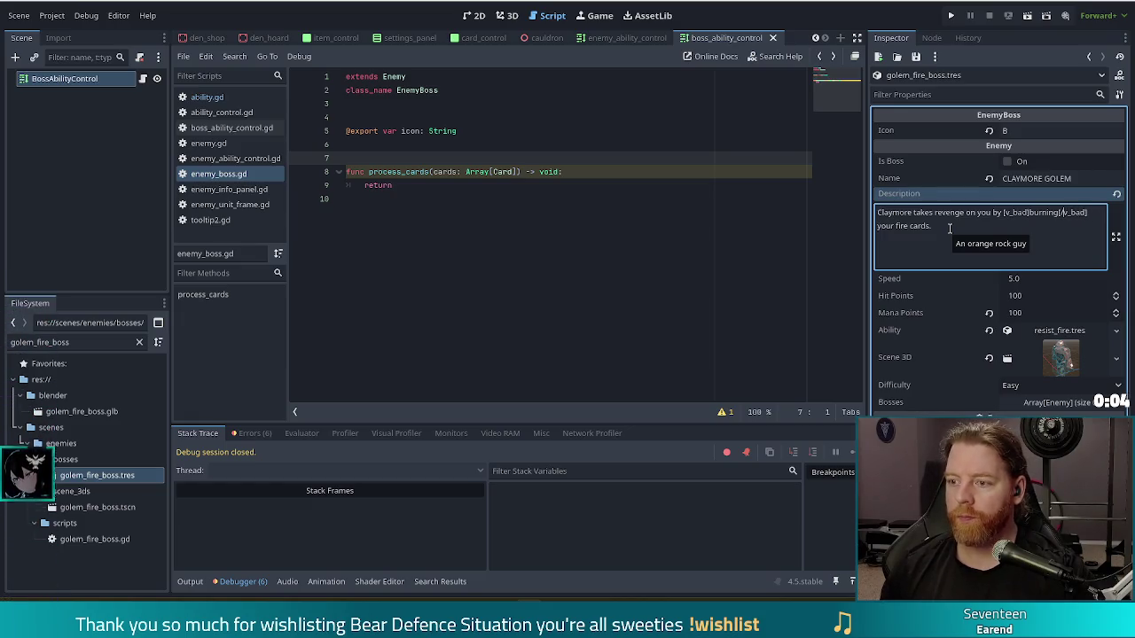
Step: Change the name to CLAYMORE GOLEM, save, and wrap it in [good] tags
key(Home)
key(ctrl+shift+Right)
text(CALY)
key(BackSpace)
key(BackSpace)
key(BackSpace)
text(LAYMORE )
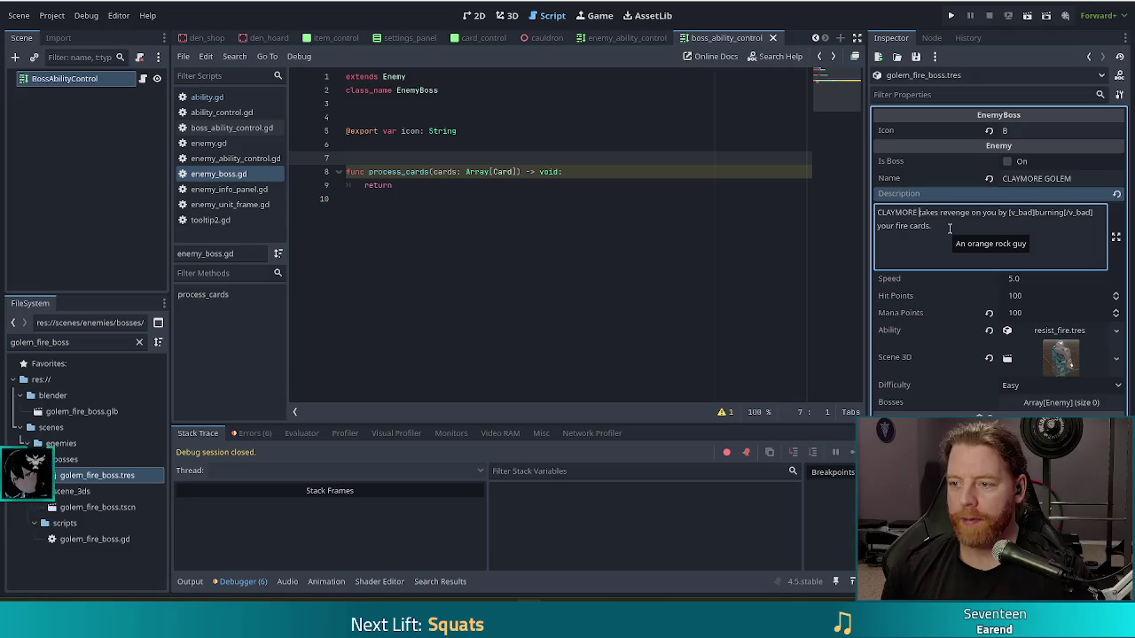
text(GOLEM)
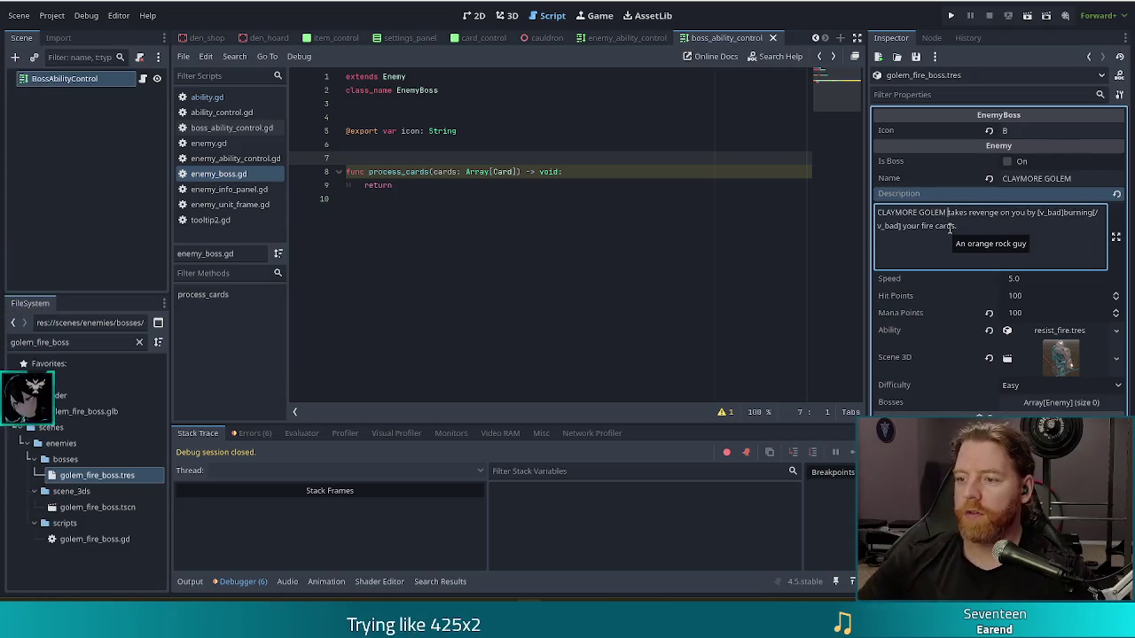
key(ctrl+s)
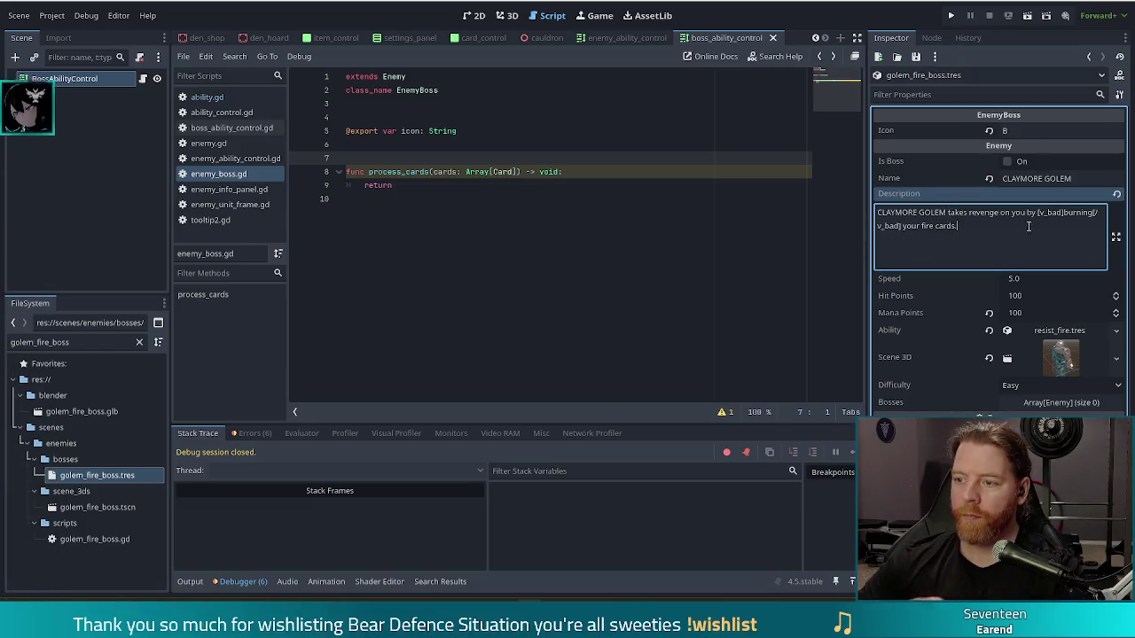
key(Home)
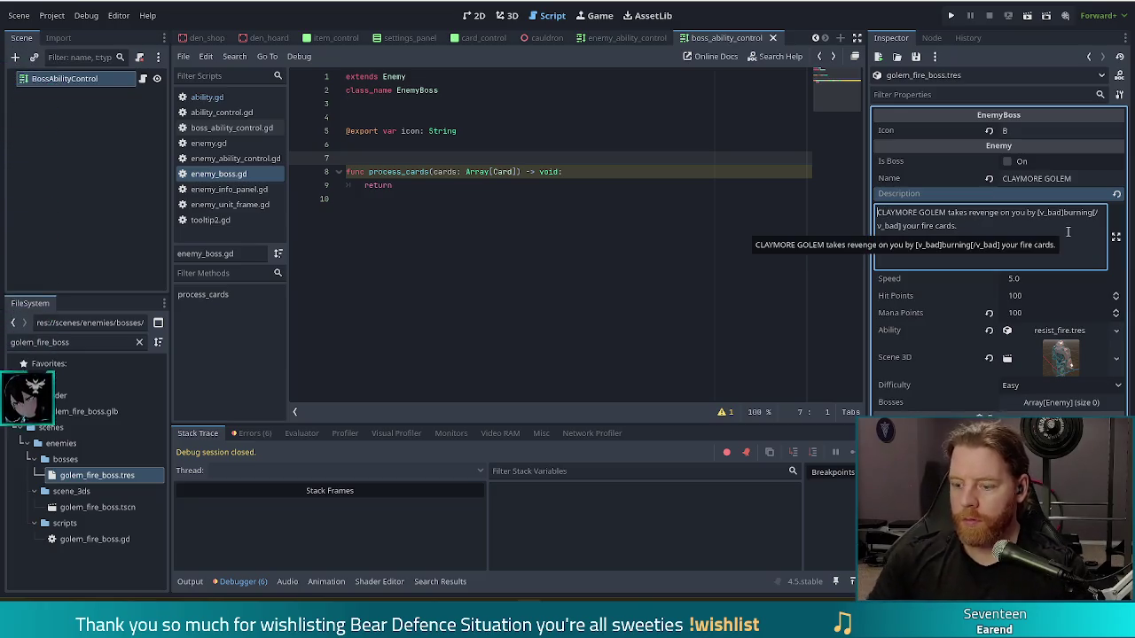
text([good])
key(ctrl+Right)
key(ctrl+Right)
text([/good])
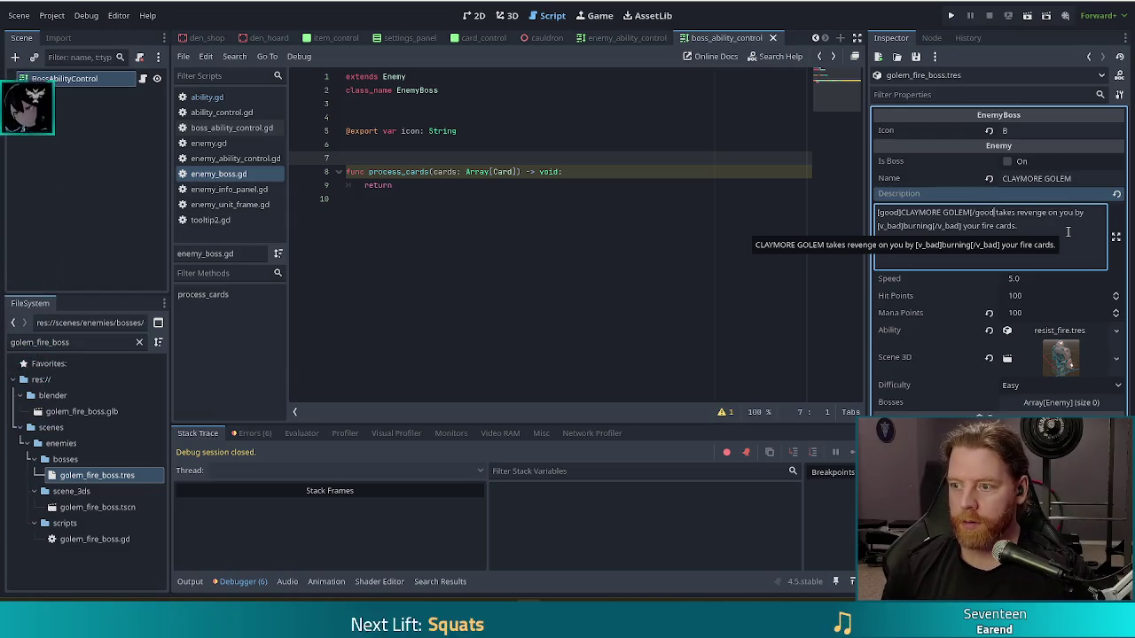
Step: Tick Is Boss on golem_fire_boss and save, re-saving after returning to the Description
click(1006, 162)
key(ctrl+s)
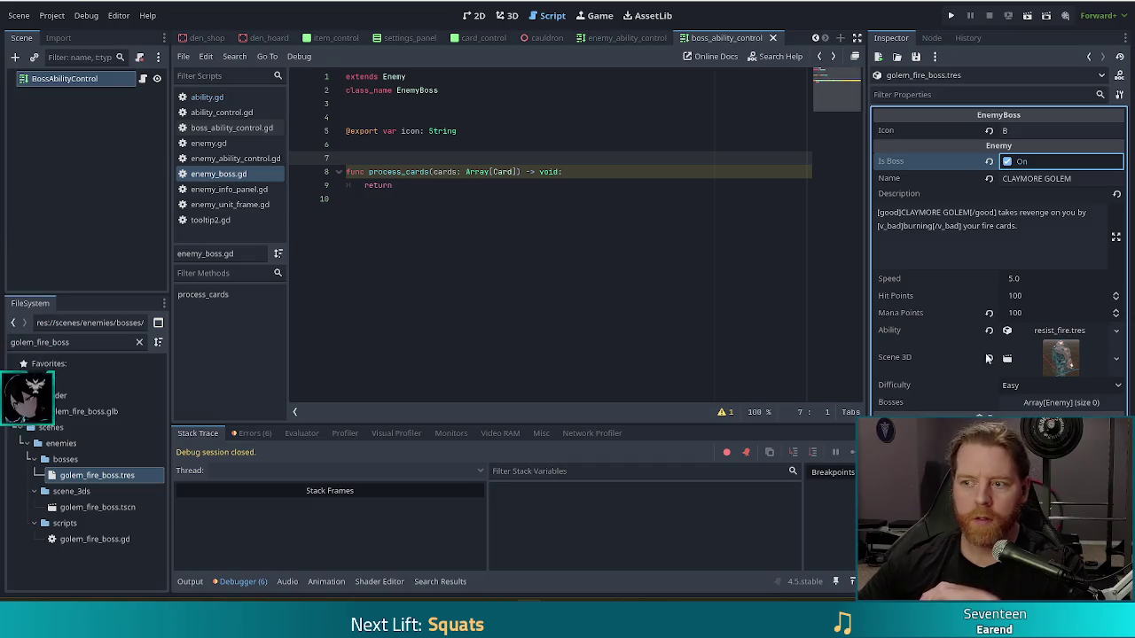
click(1037, 230)
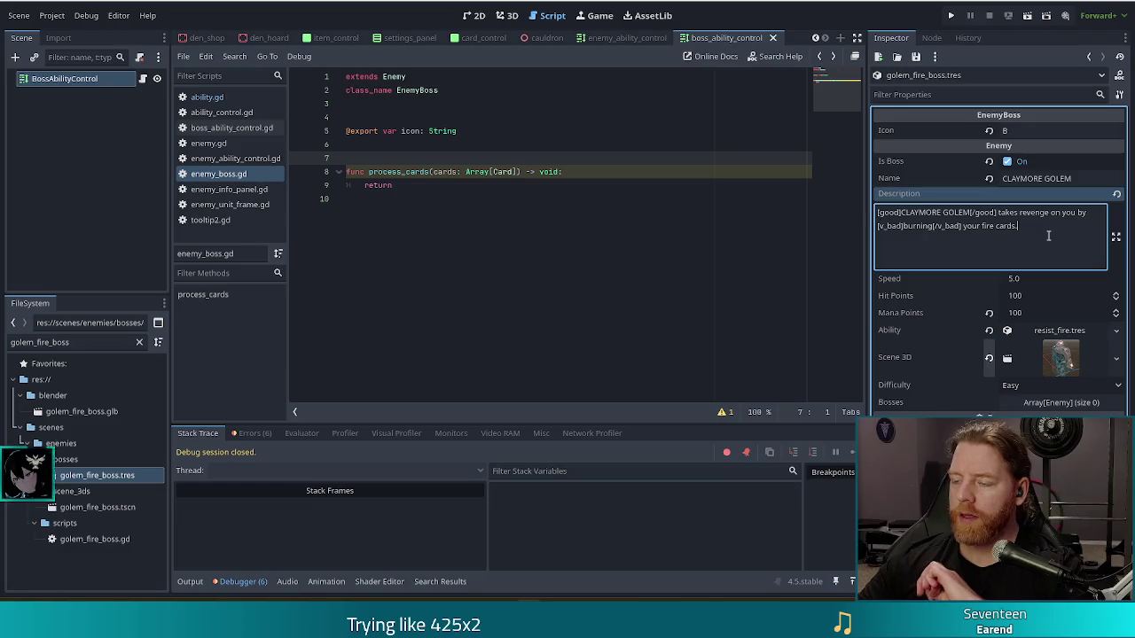
key(ctrl+s)
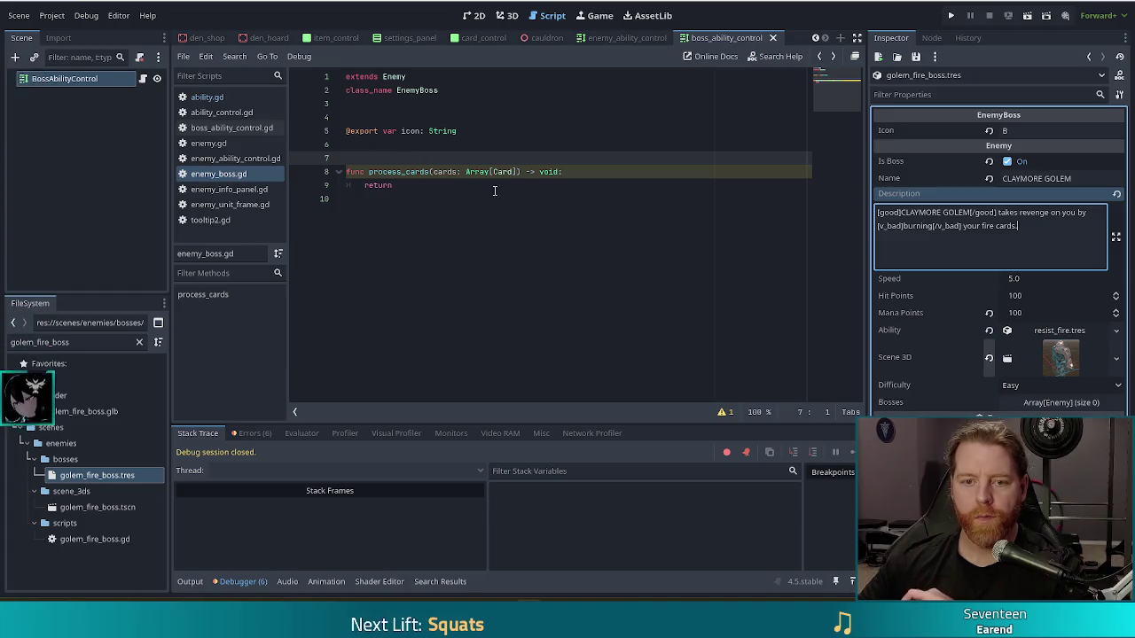
Step: Duplicate the _add_ability_icon function in enemy_unit_frame.gd below itself
click(213, 205)
scroll(551, 193, up, 3)
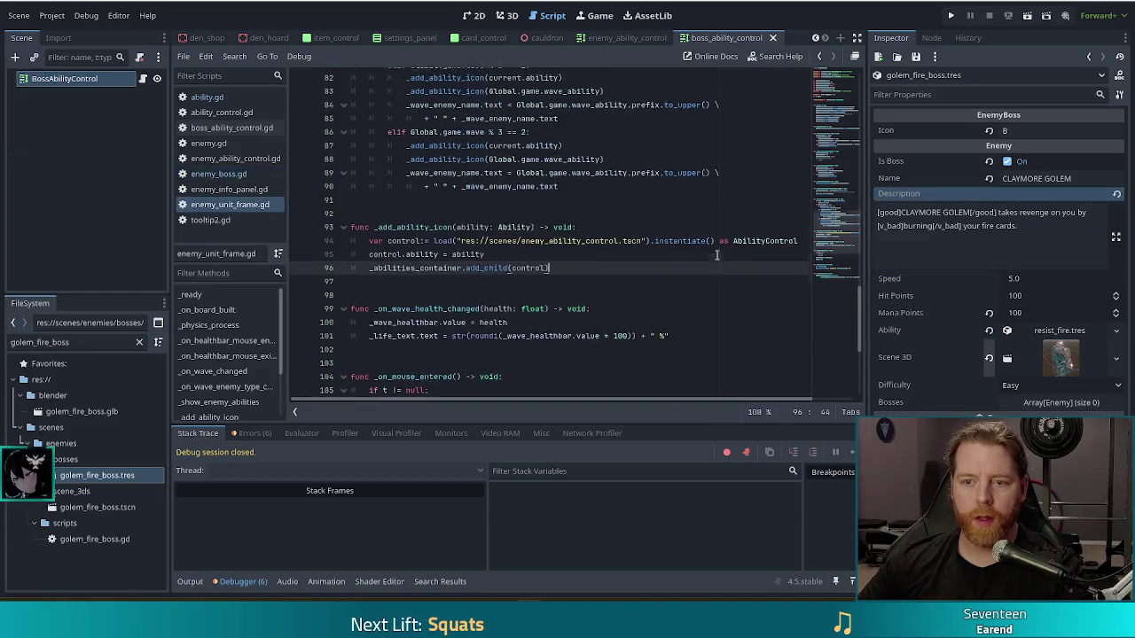
click(548, 188)
click(564, 213)
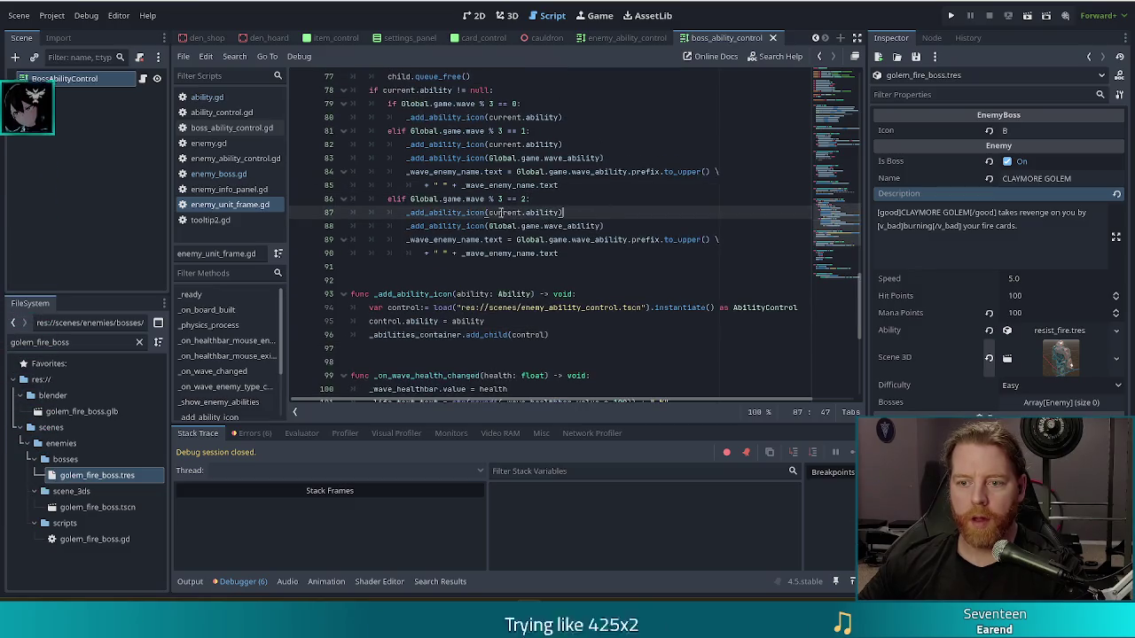
click(623, 221)
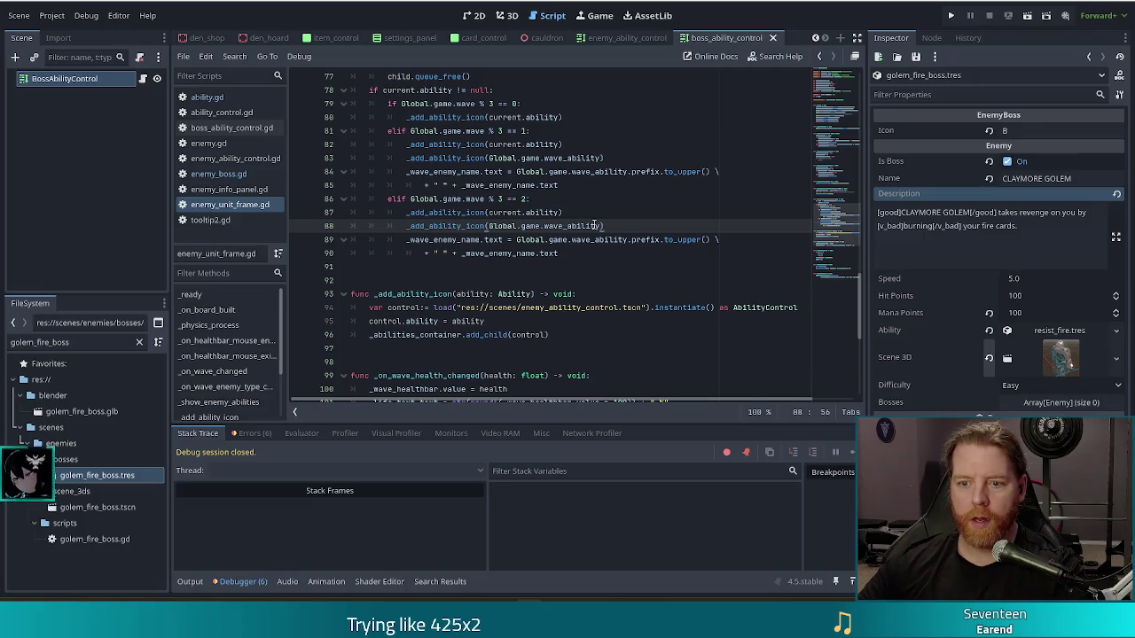
scroll(594, 221, down, 4)
drag(562, 171, 559, 89)
key(ctrl+shift+d)
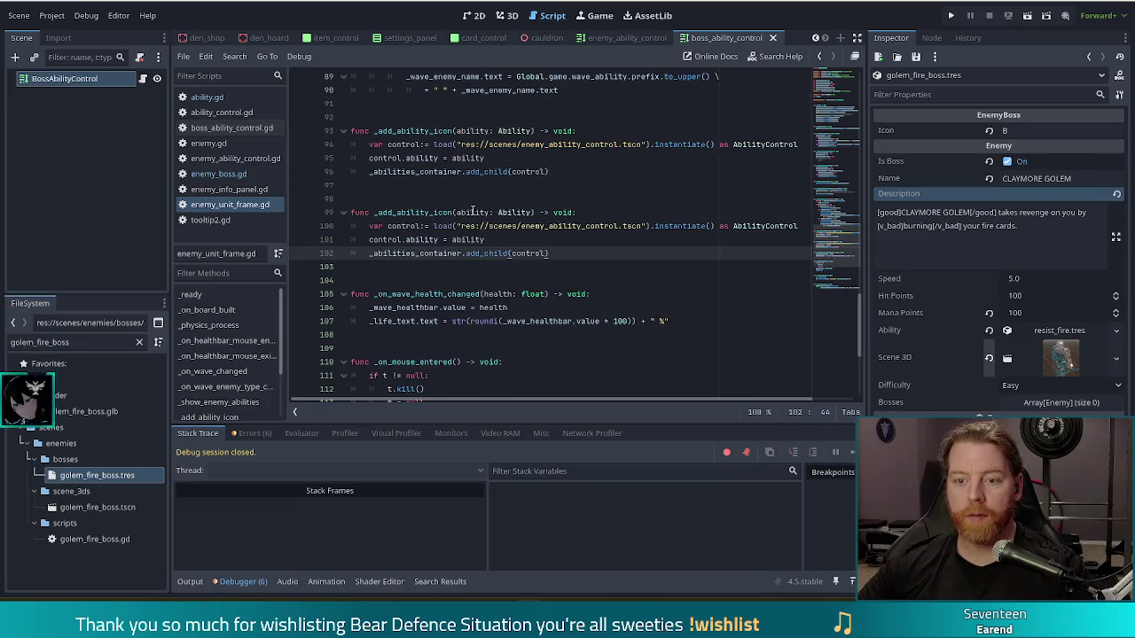
Step: Rename the copy to _add_boss_ability_icon, with an EnemyBoss parameter and a boss scene path
click(401, 211)
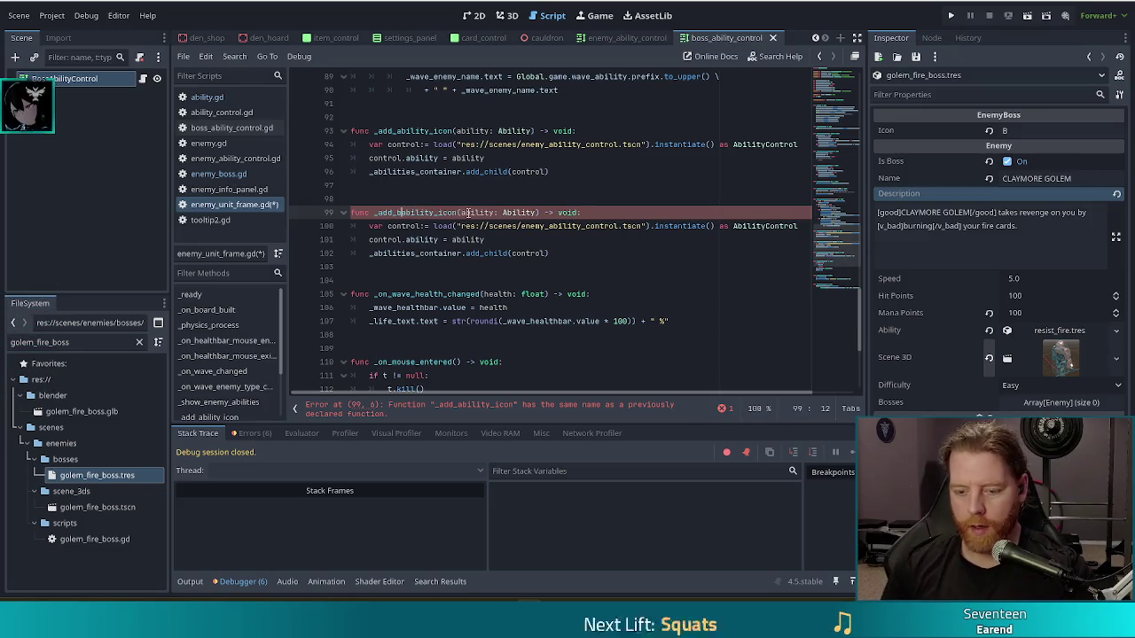
text(boss_)
click(548, 226)
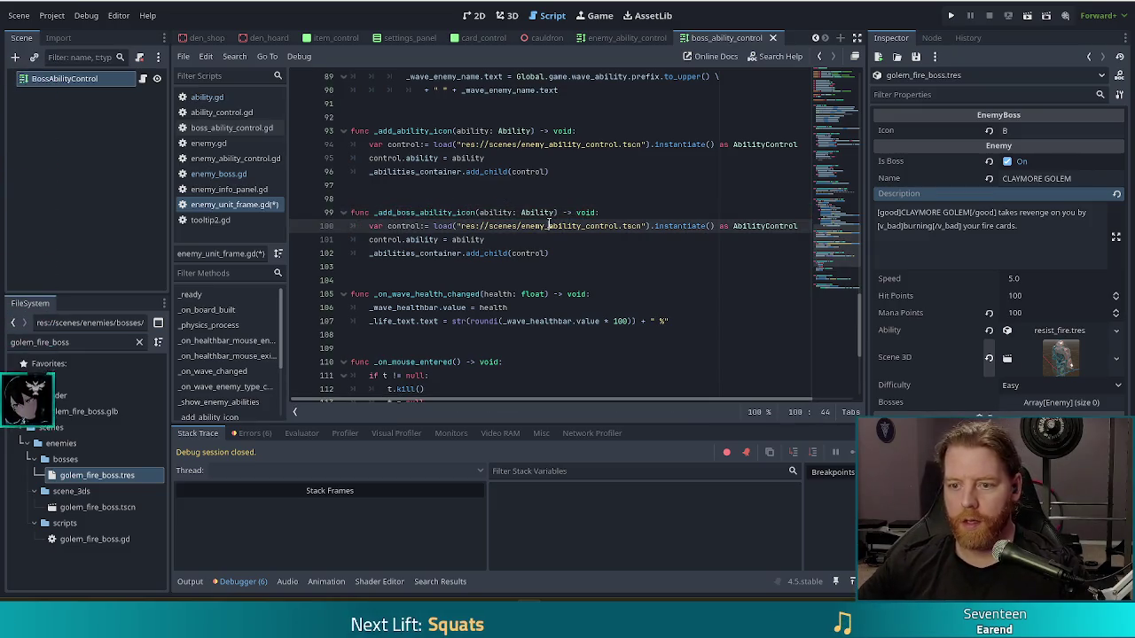
key(BackSpace)
key(BackSpace)
key(BackSpace)
text(boss)
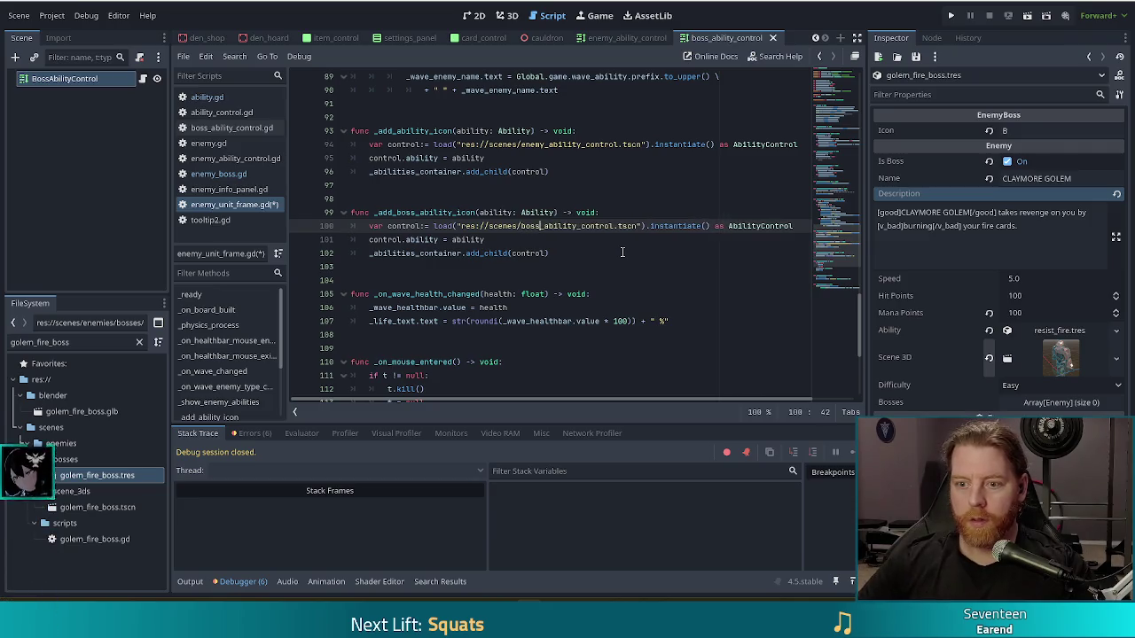
double_click(538, 213)
text(ENemy)
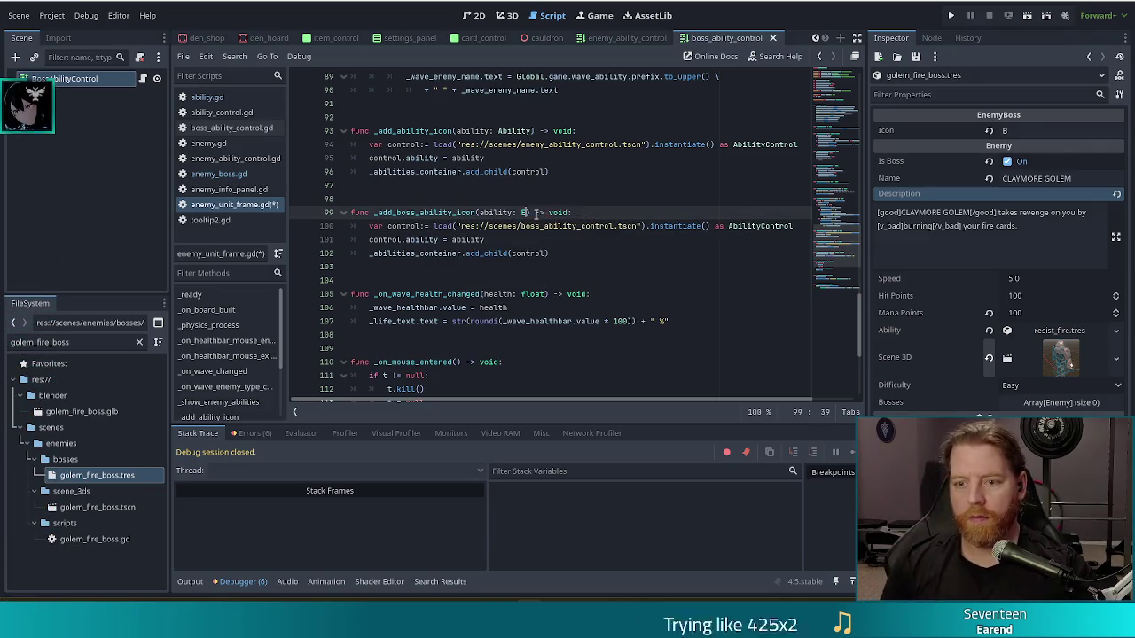
text(Boss)
key(Return)
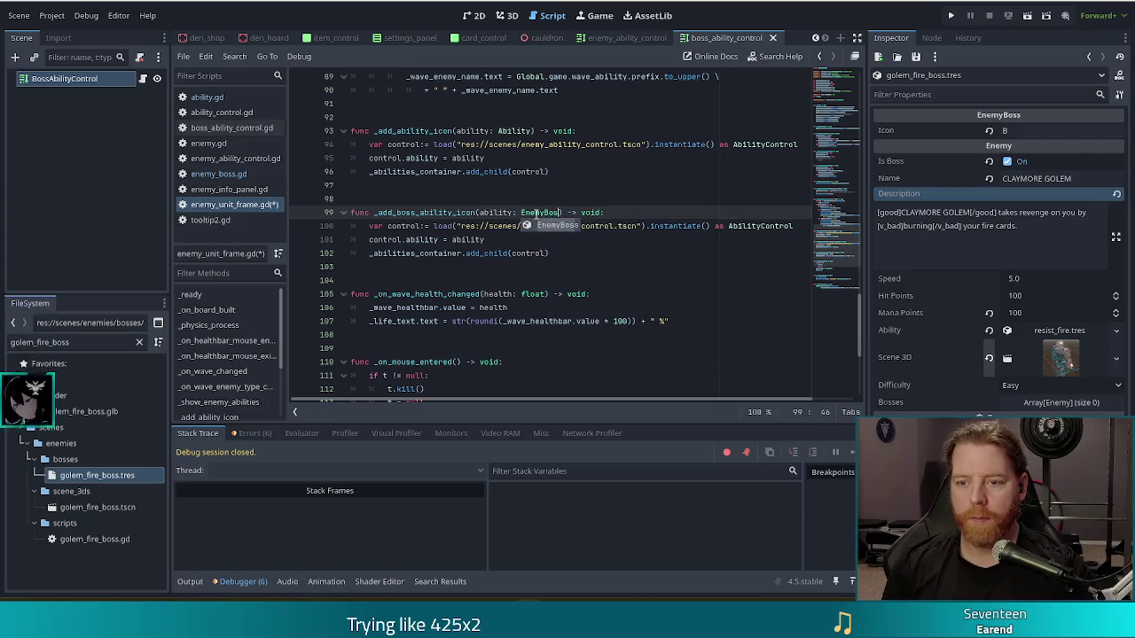
Step: Finish the boss_ability_control.tscn path in the copied function and save the script
click(377, 226)
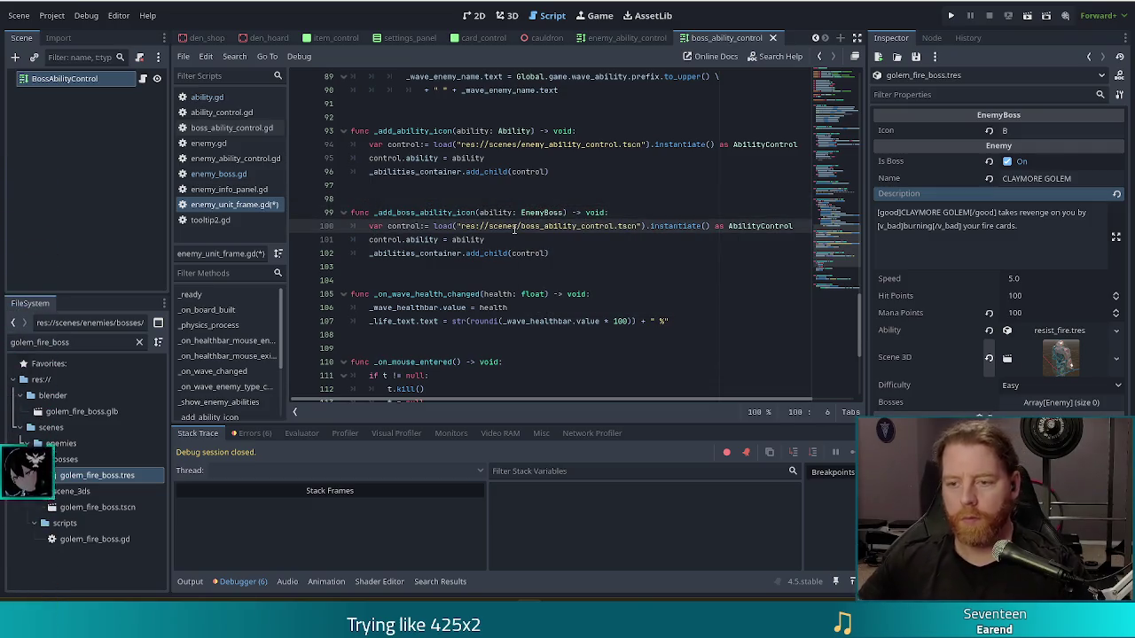
mouse_move(515, 228)
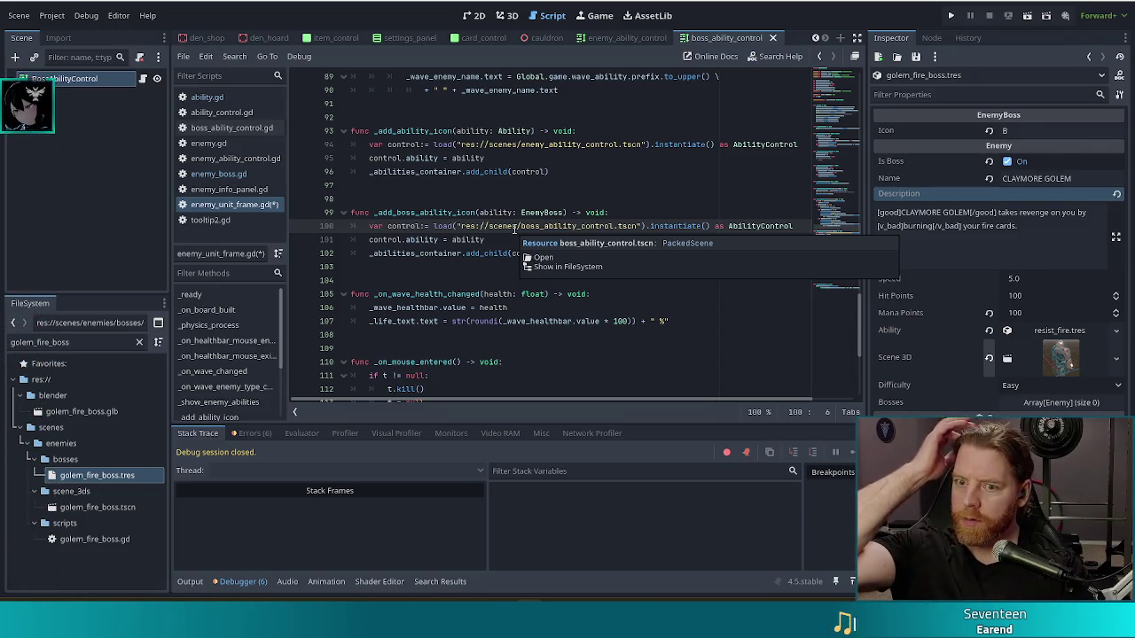
click(514, 237)
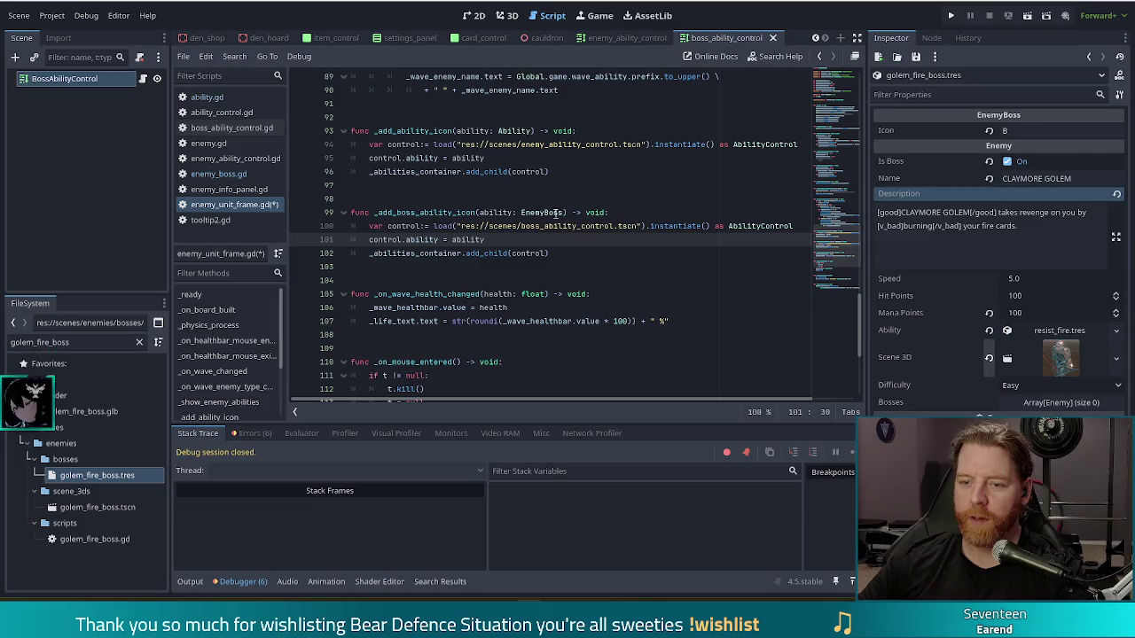
click(547, 253)
key(ctrl+s)
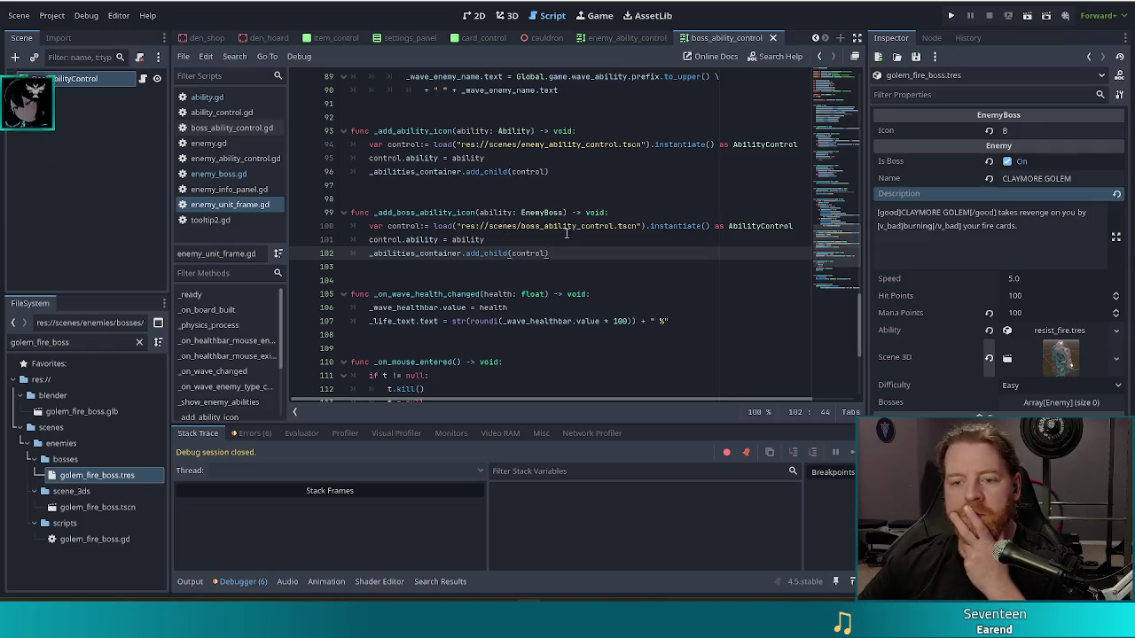
Step: Duplicate line 88 as _add_boss_ability_icon(Global.game.wave_boss_type) on line 89 and save
key(Up)
scroll(518, 226, up, 3)
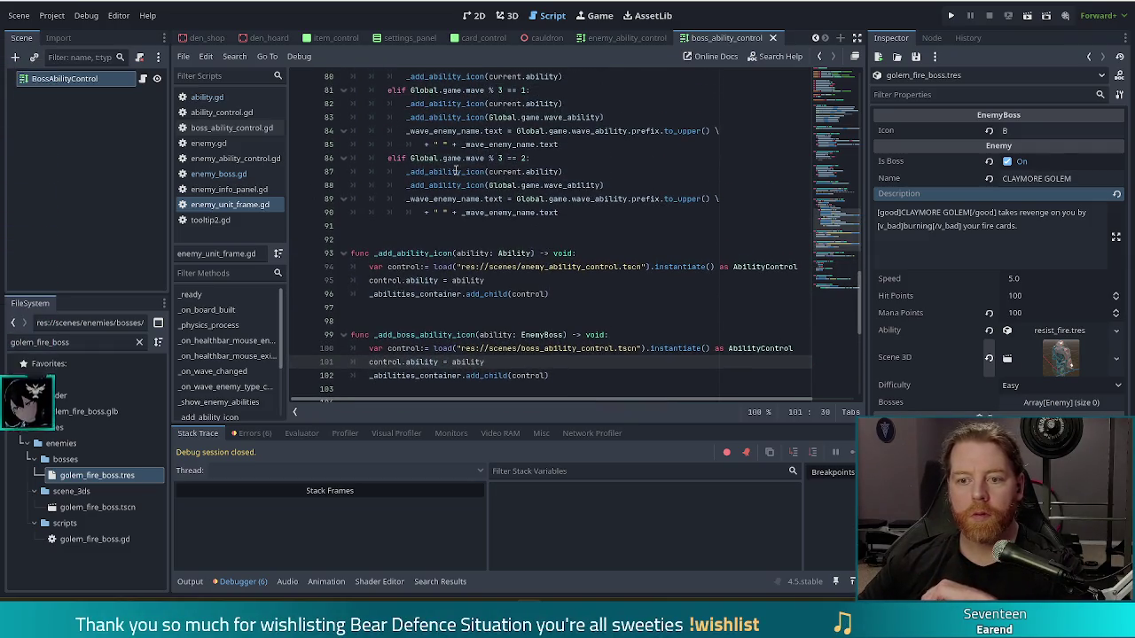
click(624, 185)
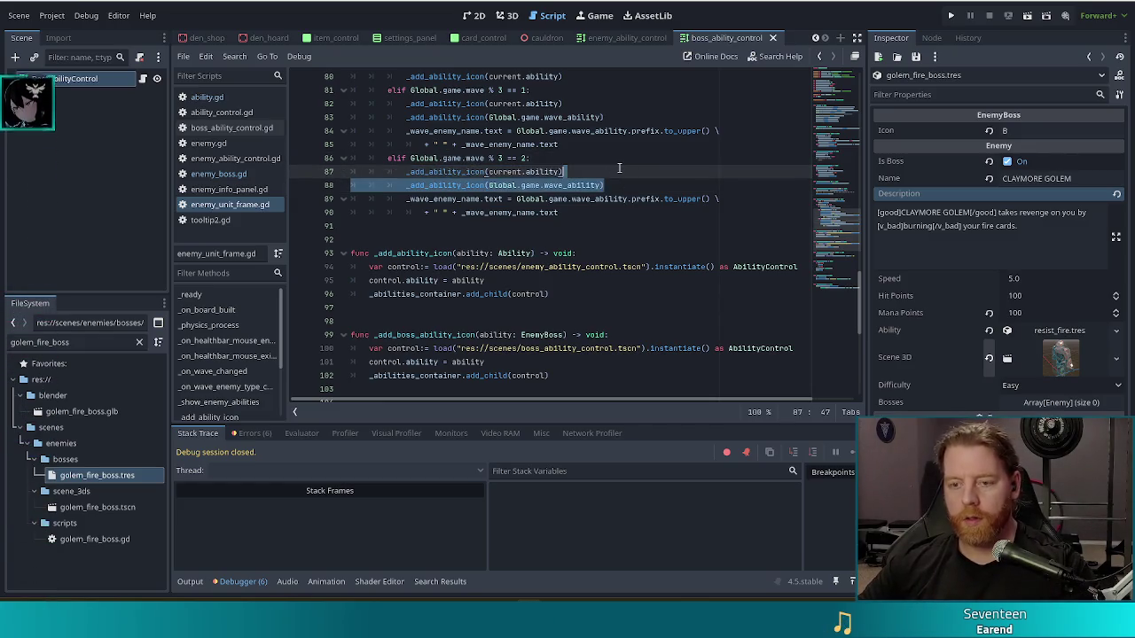
key(ctrl+shift+d)
text(boss_)
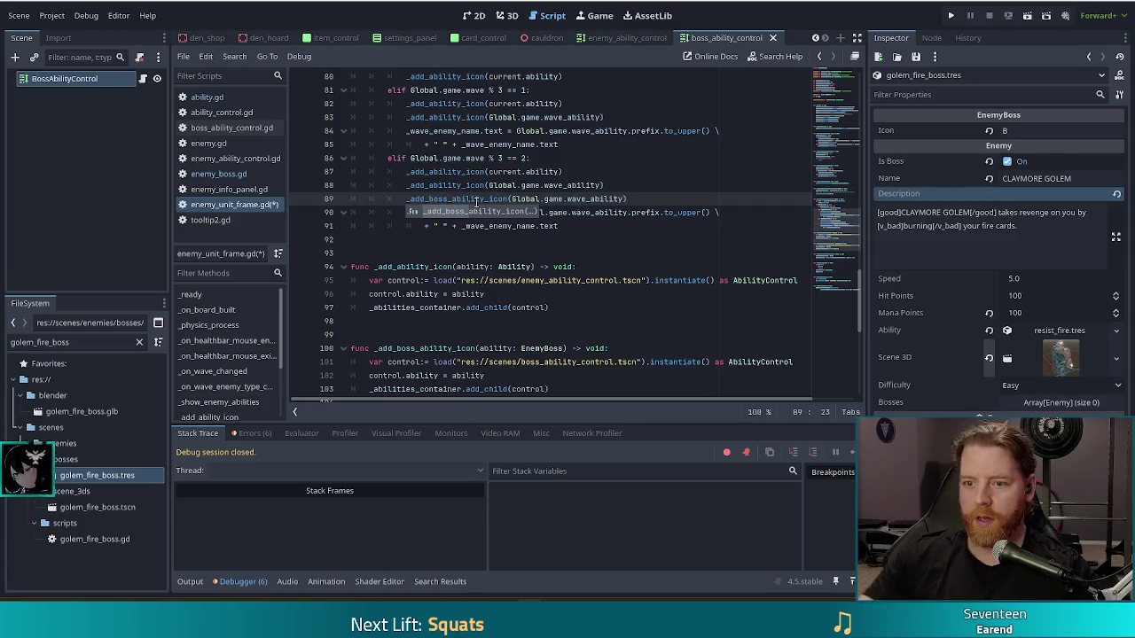
click(627, 198)
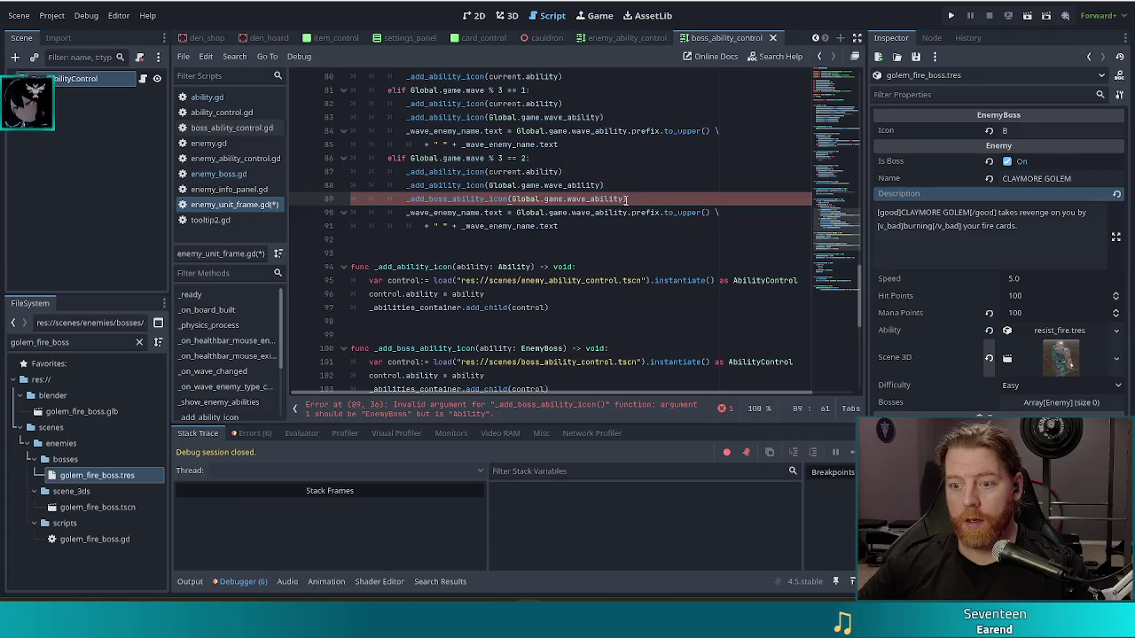
drag(625, 199, 566, 198)
text(wave_b)
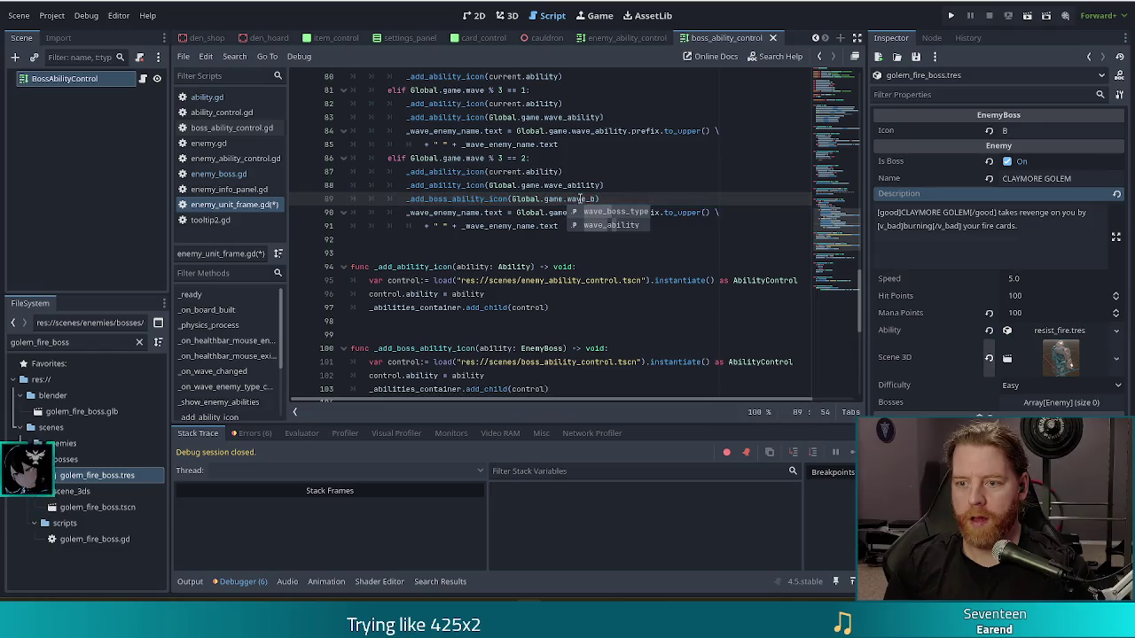
key(Return)
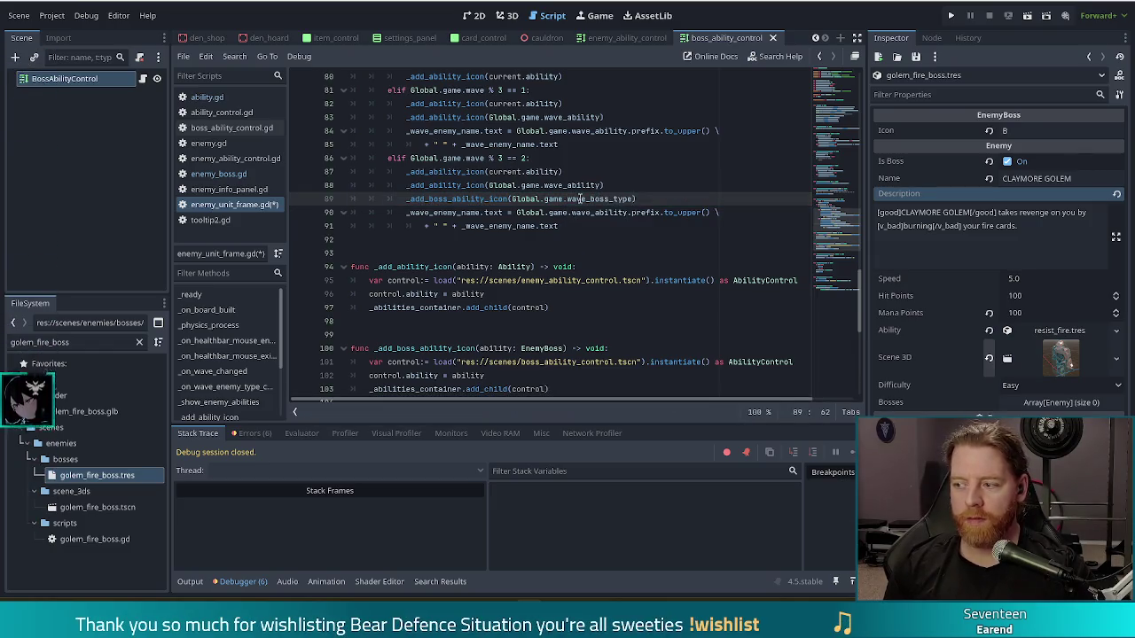
key(ctrl+s)
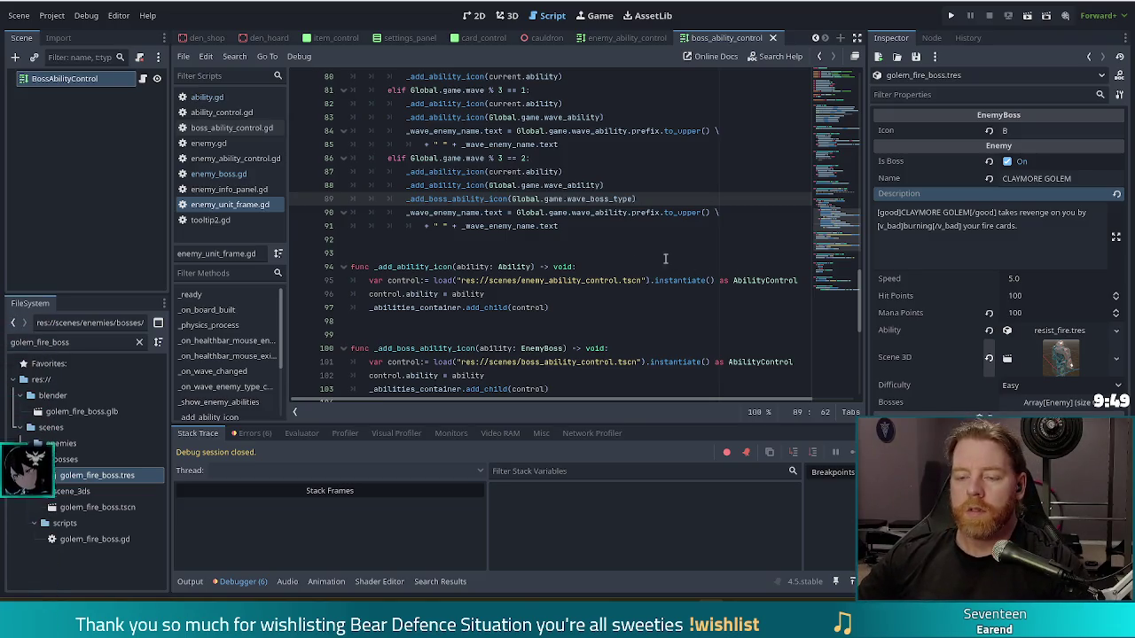
Step: Place the caret at the end of line 91 in enemy_unit_frame.gd
click(618, 221)
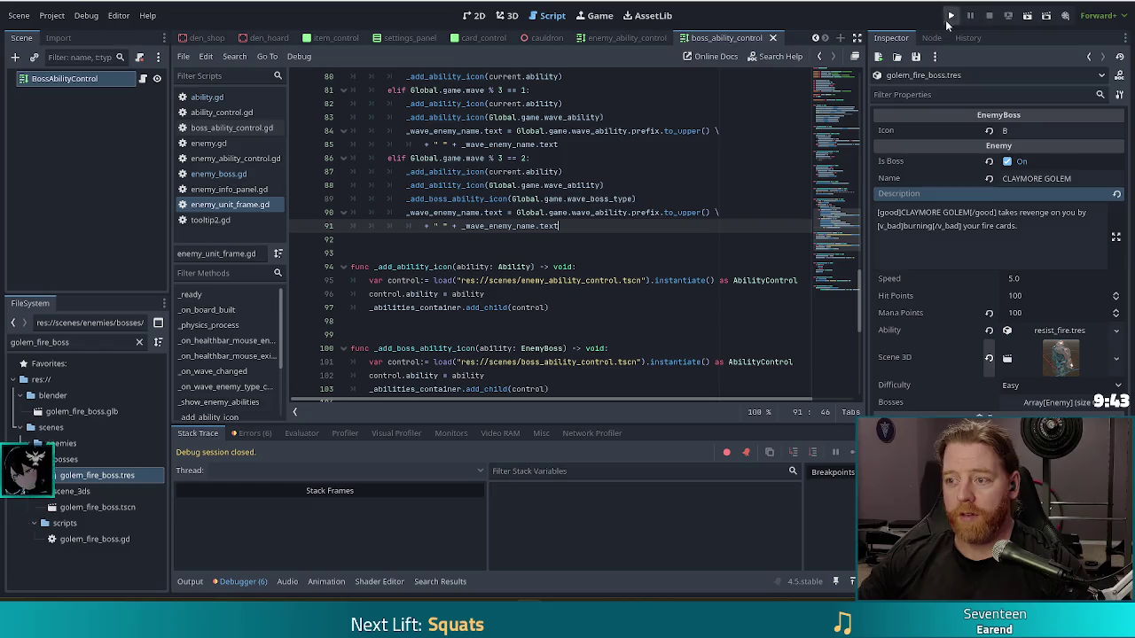
Step: Run the project, start a new game, and spawn the fire golem with set_enemy golem_fire_normal
click(951, 16)
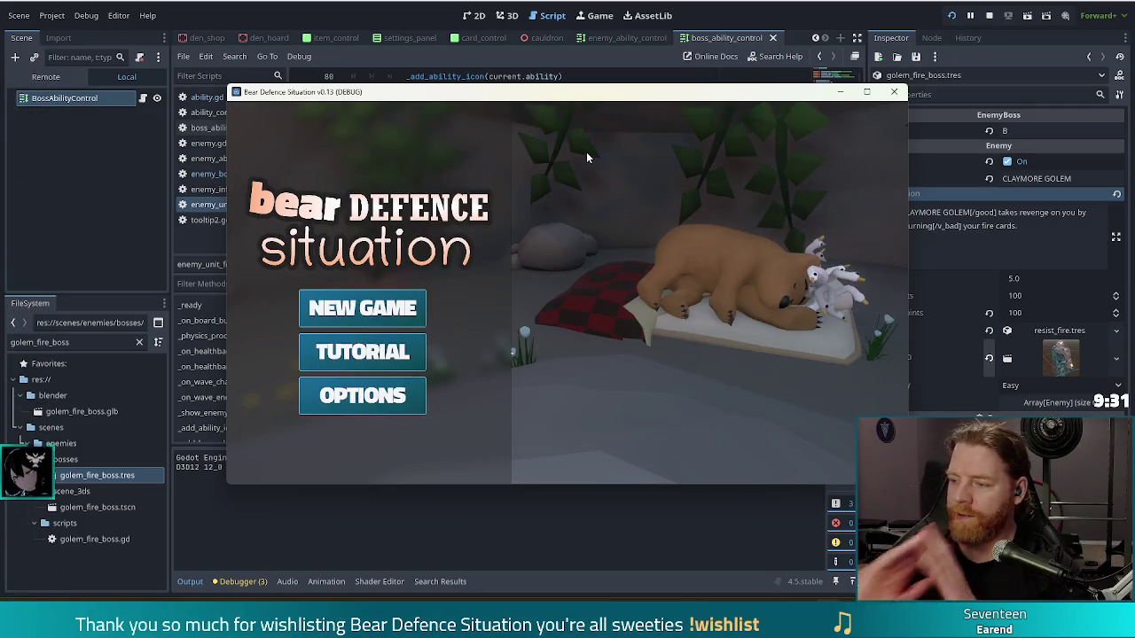
click(362, 308)
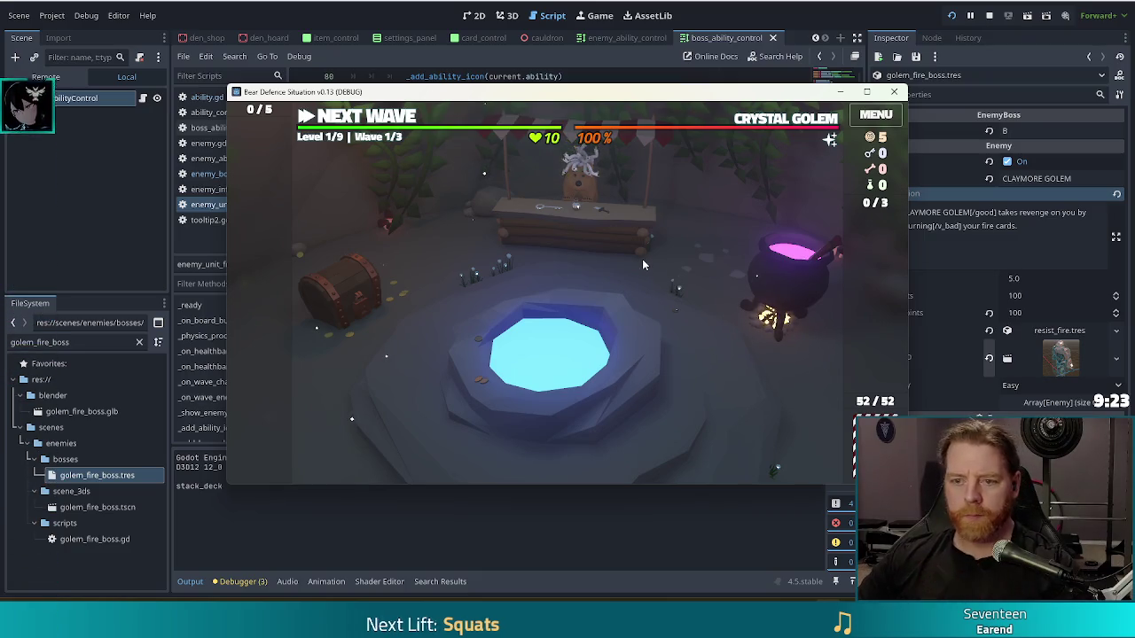
key(grave)
text(set )
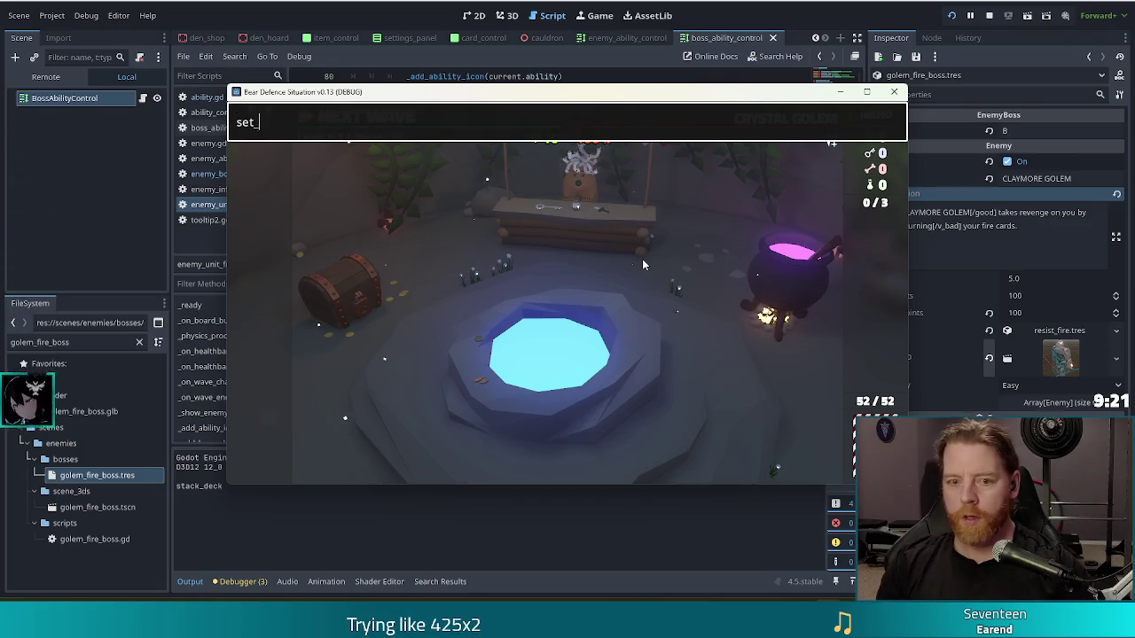
text(_enemy golem_fire_normal)
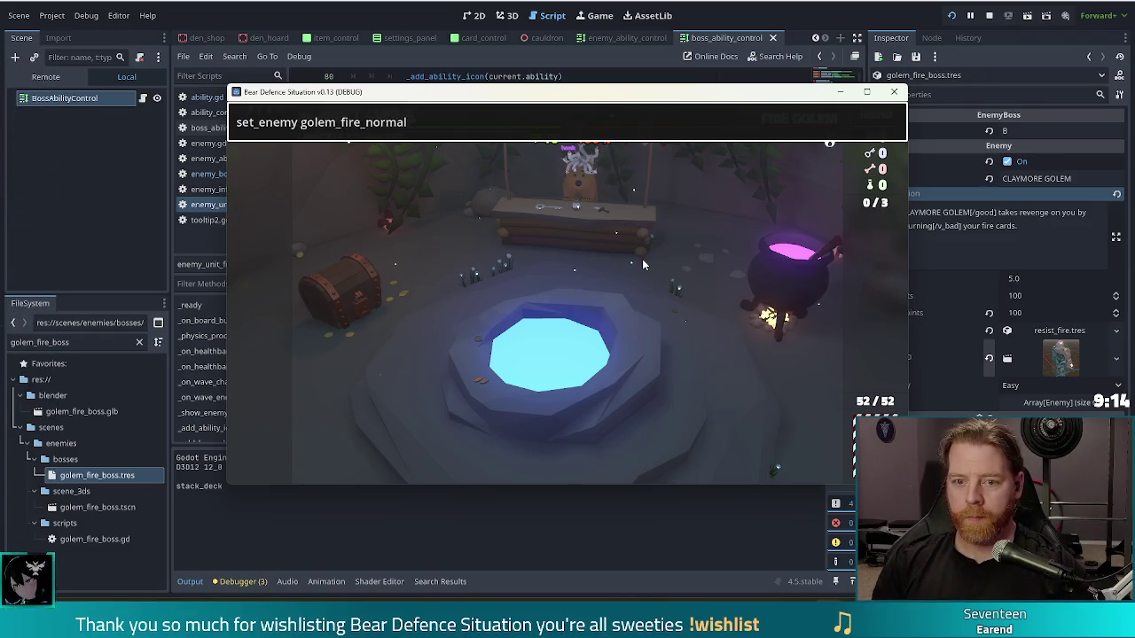
key(Return)
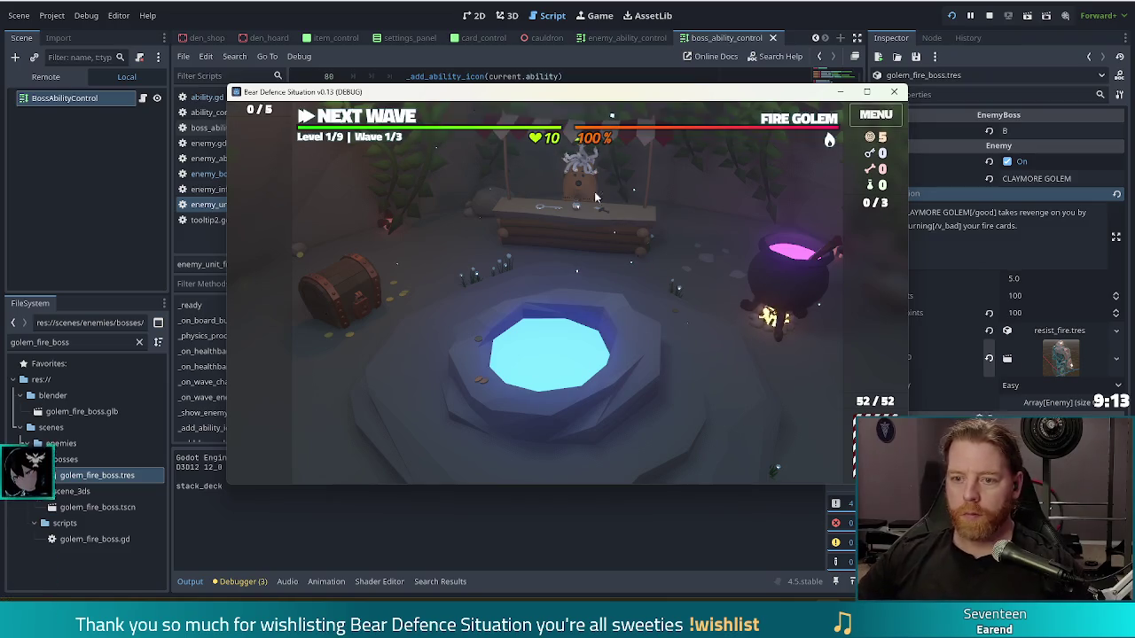
Step: Play the first wave and start the second wave against the fire golem
click(372, 122)
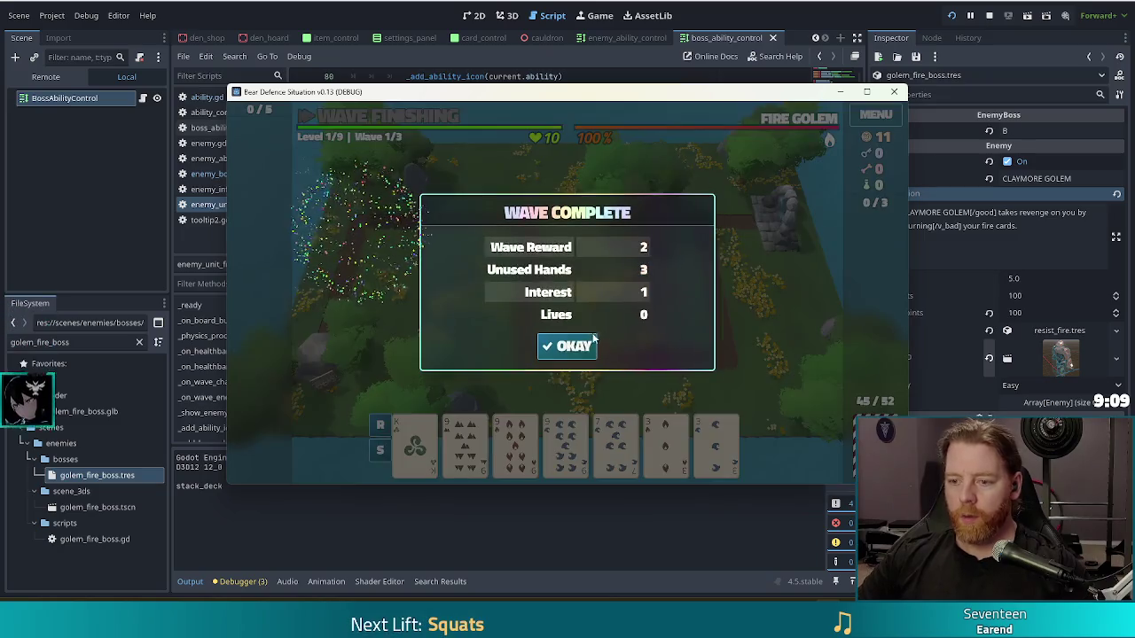
click(572, 349)
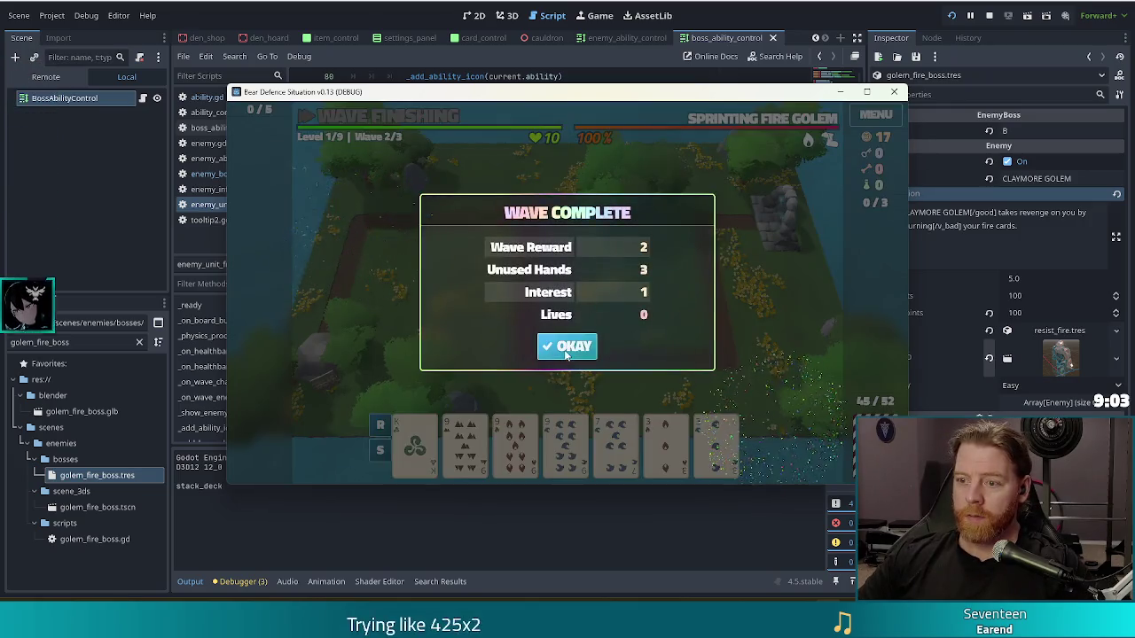
click(568, 348)
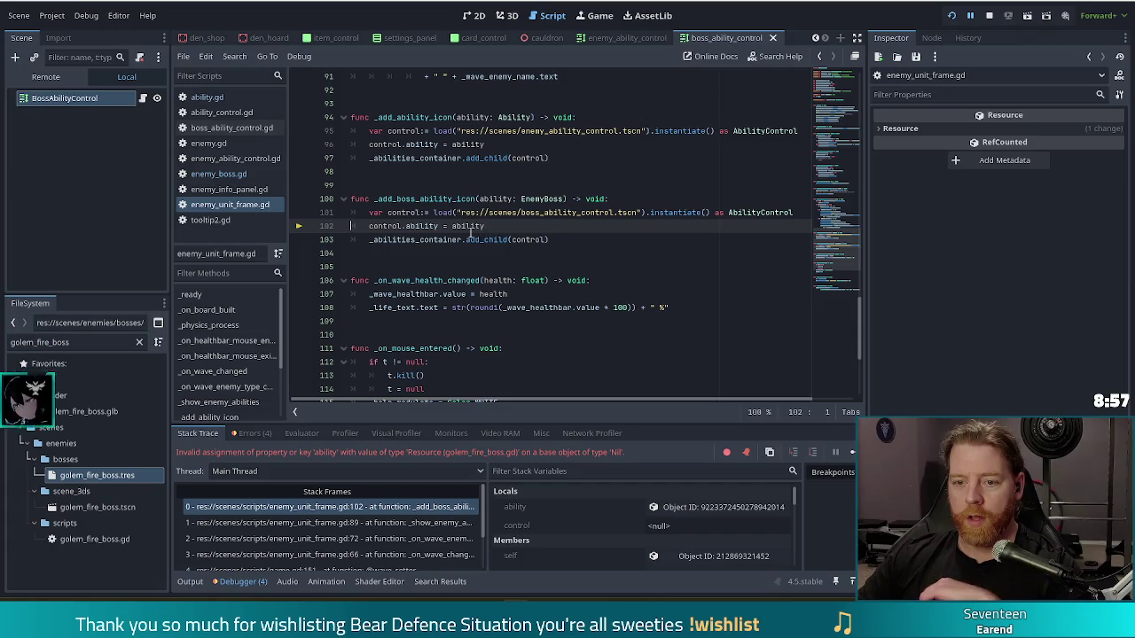
Step: Check the AbilityControl cast on line 101, then filter files by 'boss_abili' and open boss_ability_control.gd
mouse_move(470, 232)
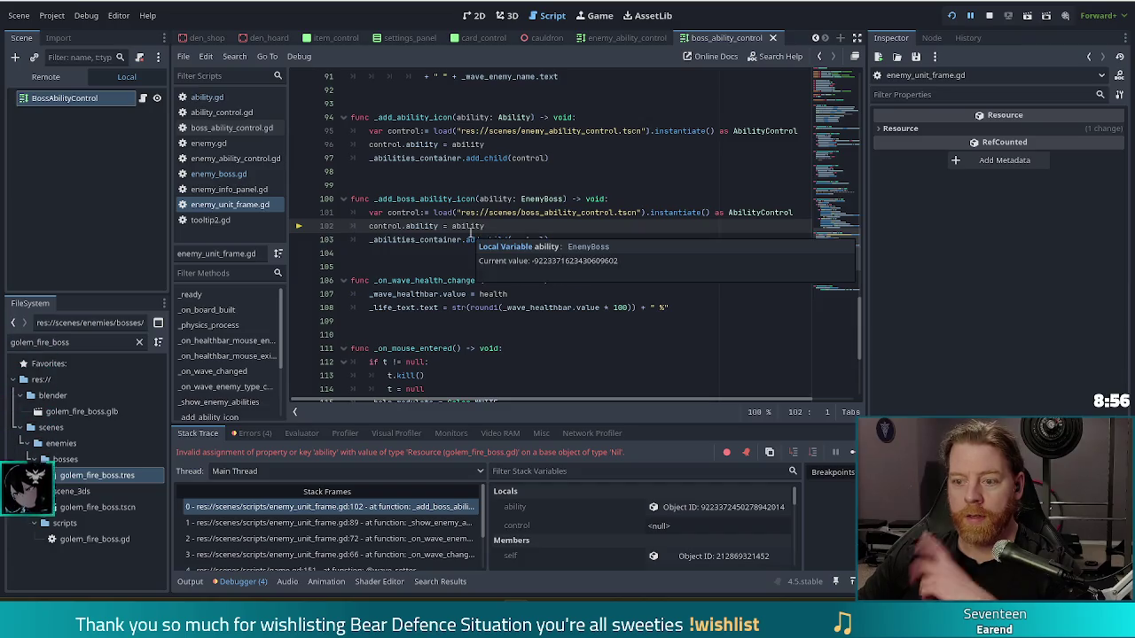
click(728, 213)
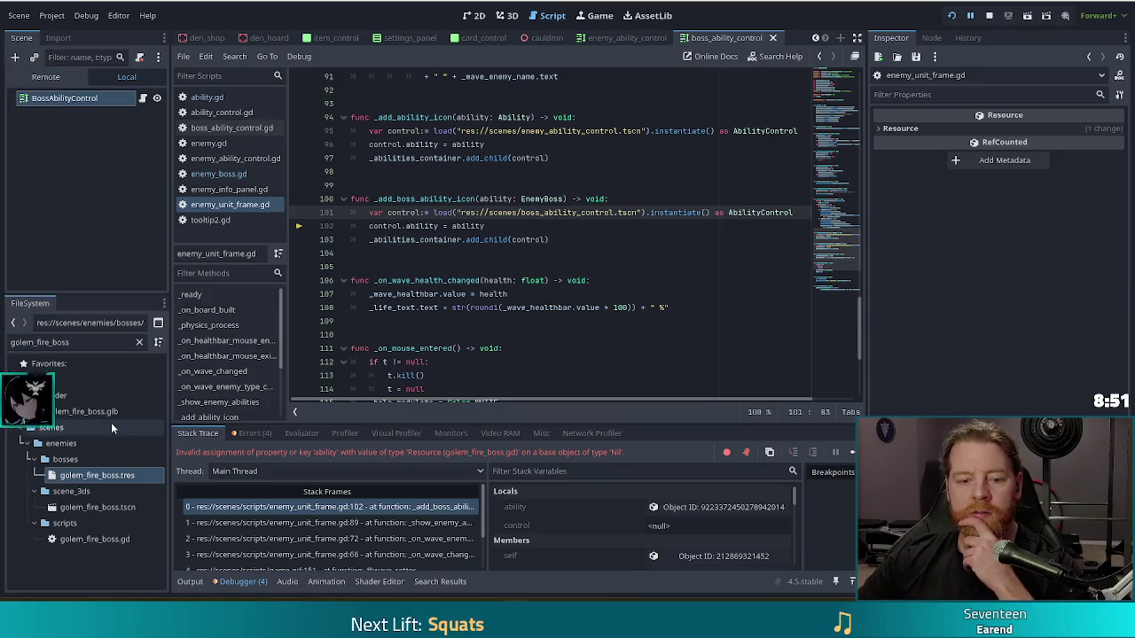
click(92, 341)
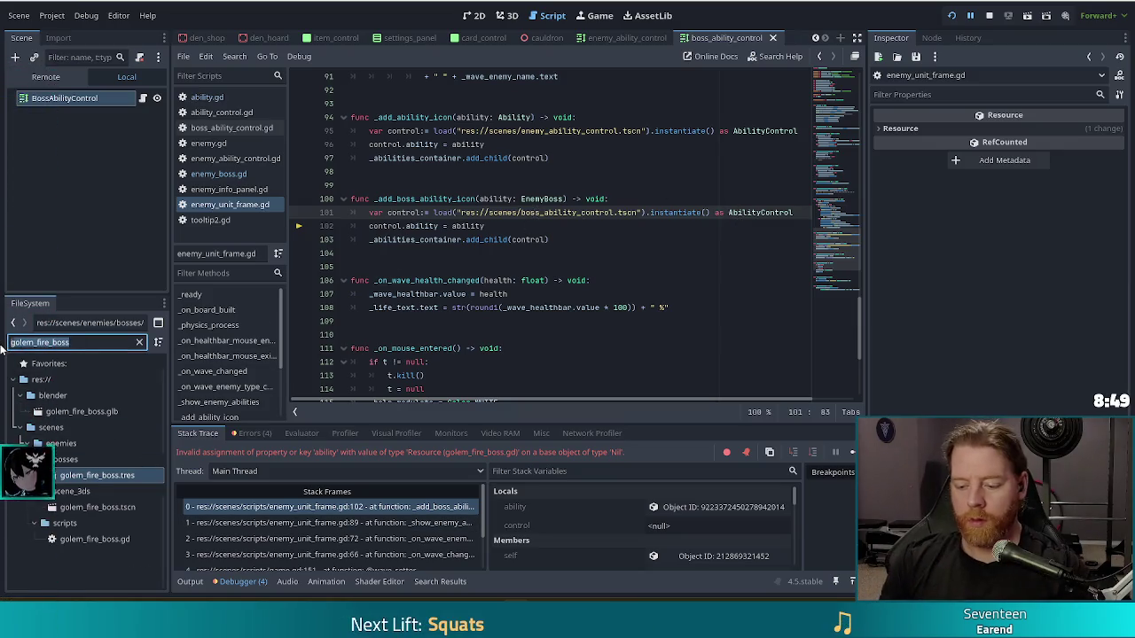
text(boss_abil)
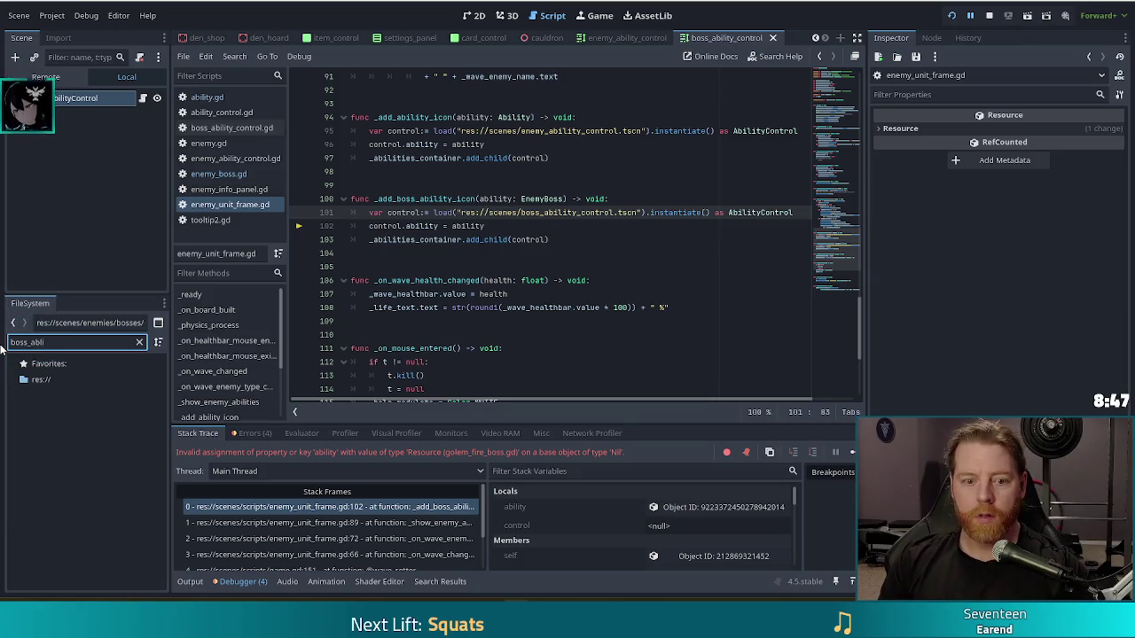
key(BackSpace)
key(BackSpace)
text(i)
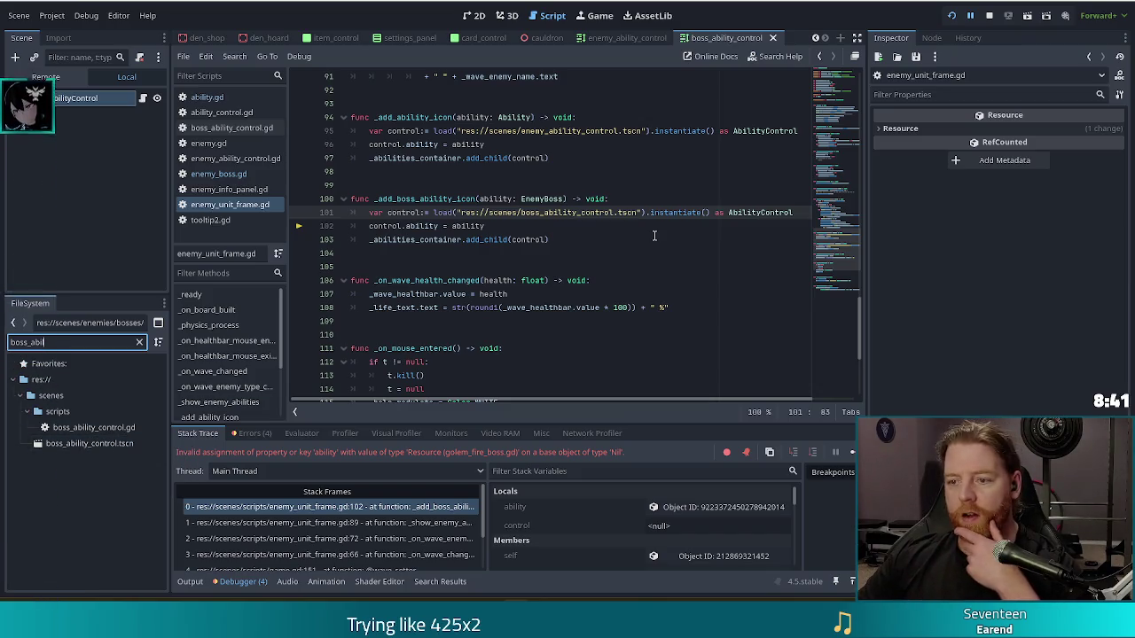
click(244, 129)
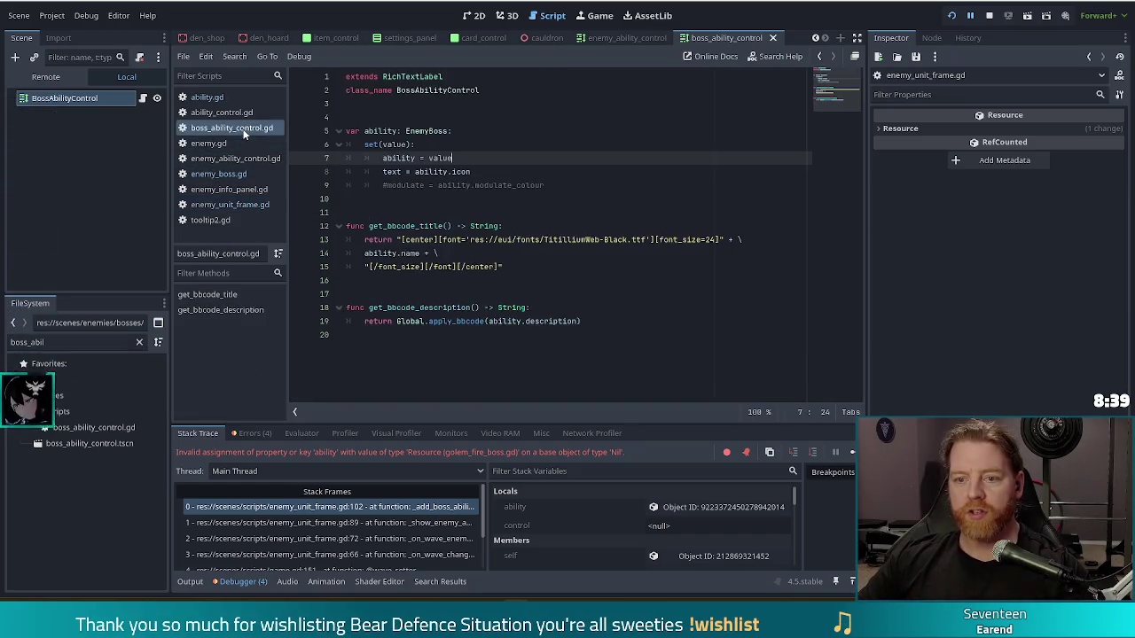
Step: Change line 1 of boss_ability_control.gd to extend AbilityControl instead of RichTextLabel
double_click(407, 76)
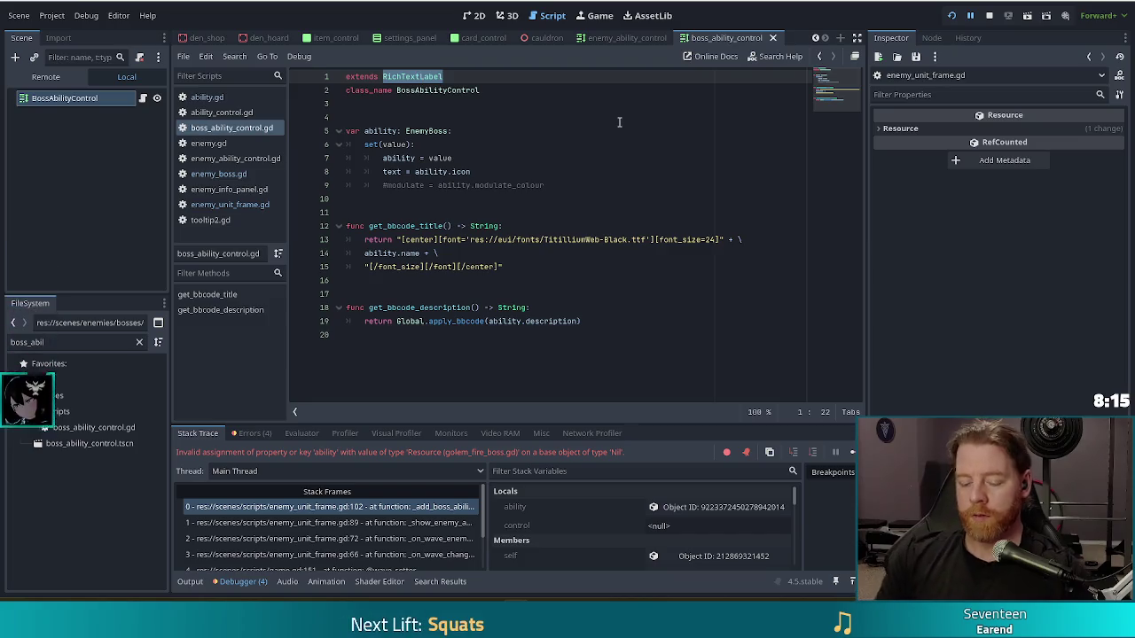
text(Abilti)
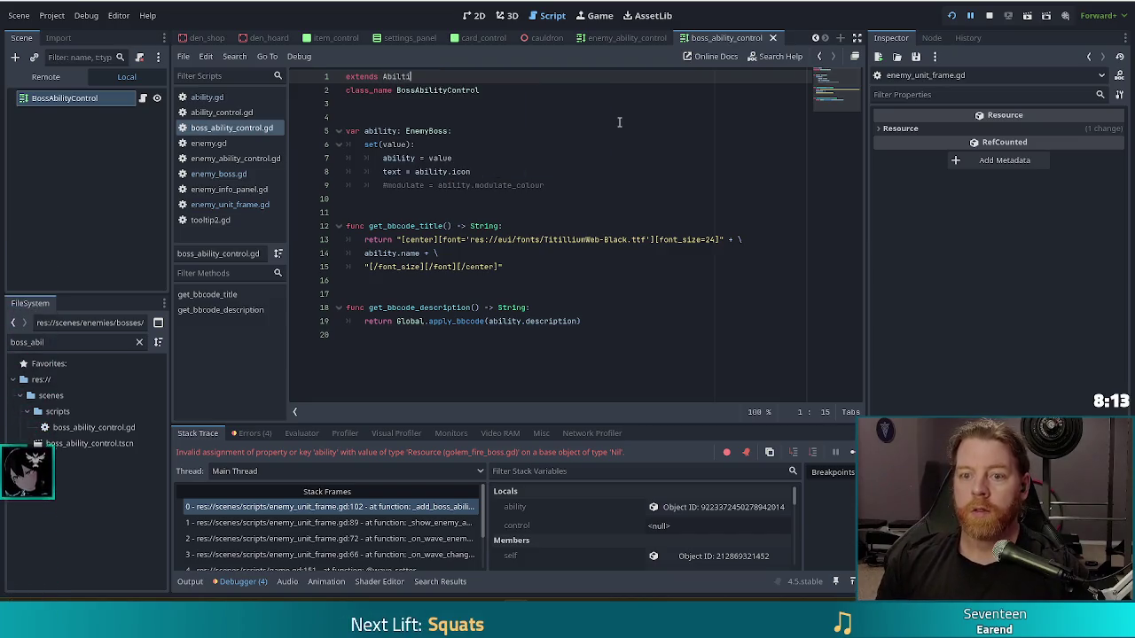
key(BackSpace)
key(BackSpace)
text(ityControl)
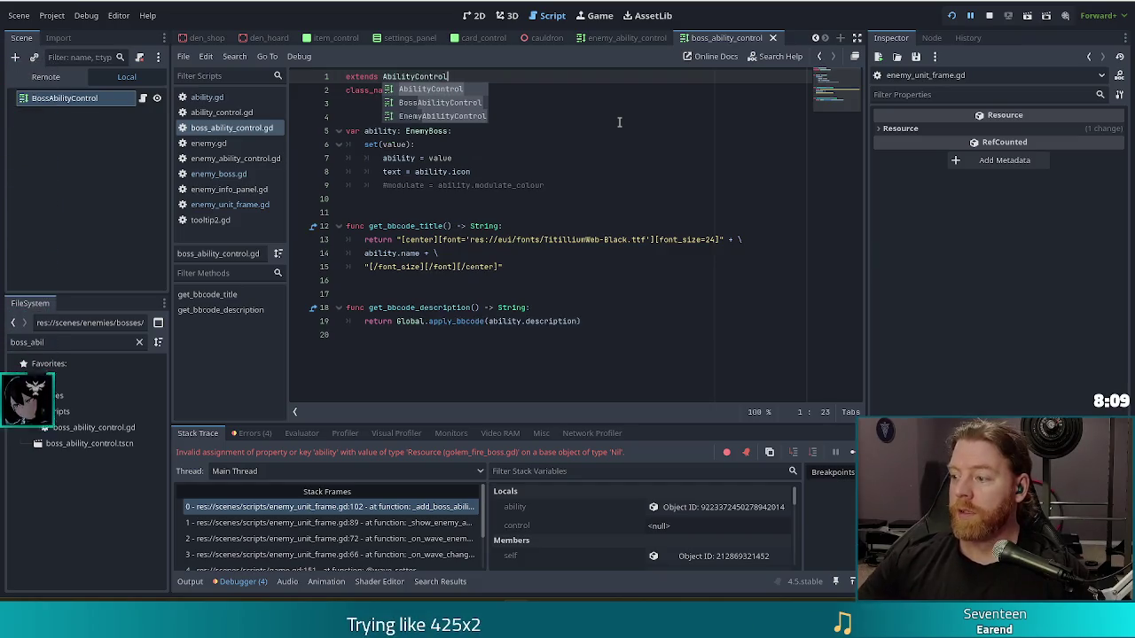
click(588, 187)
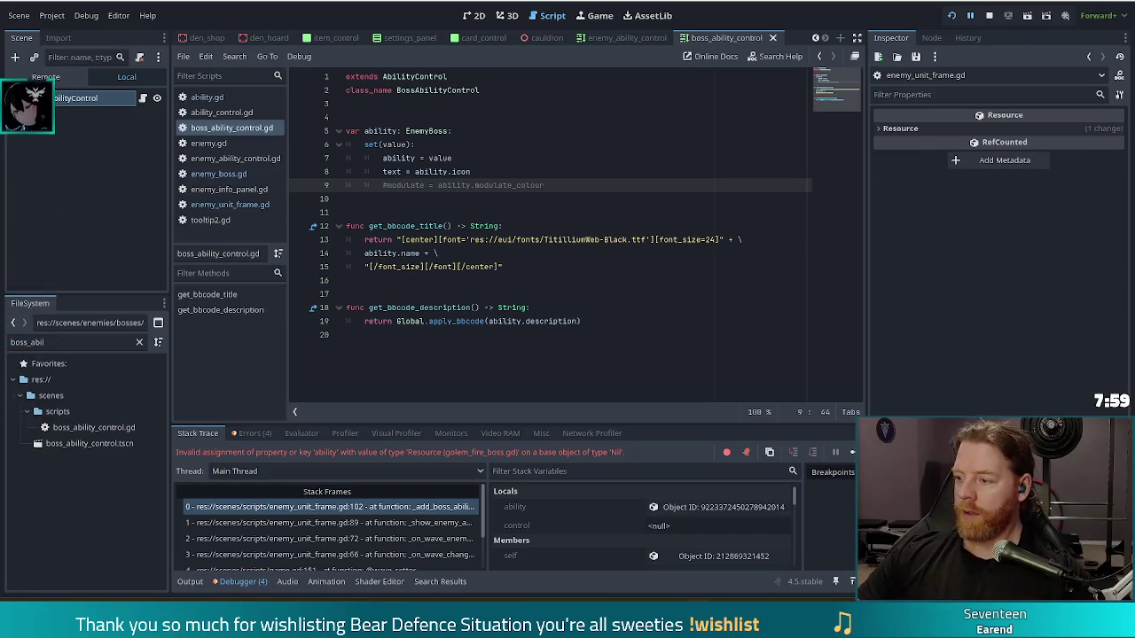
Step: Stop the paused debug session
click(479, 226)
key(F8)
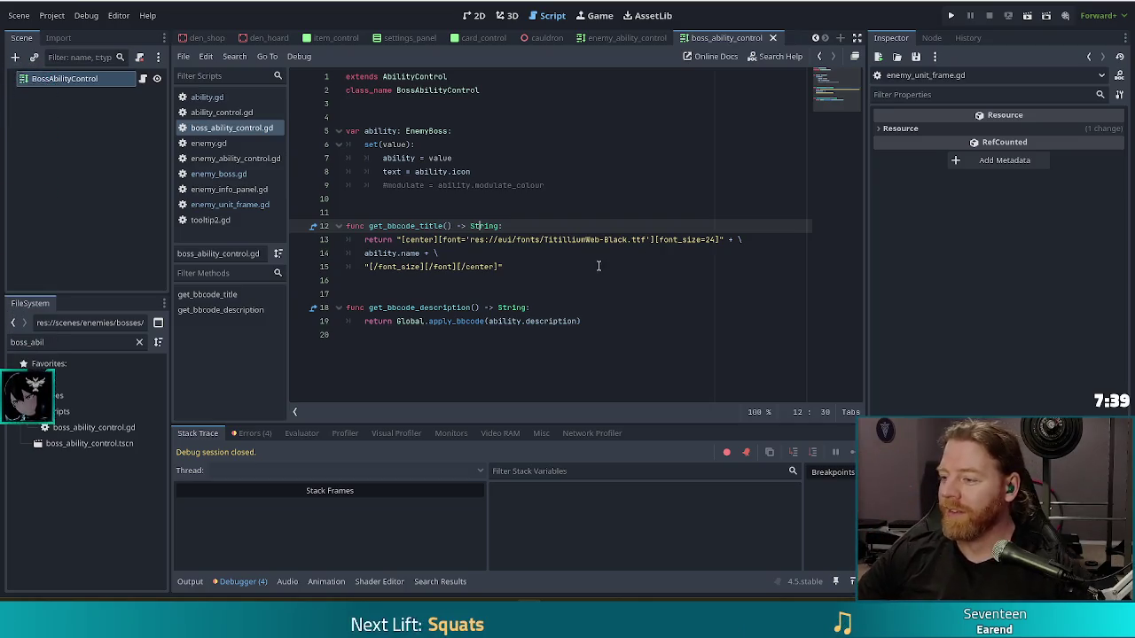
click(462, 228)
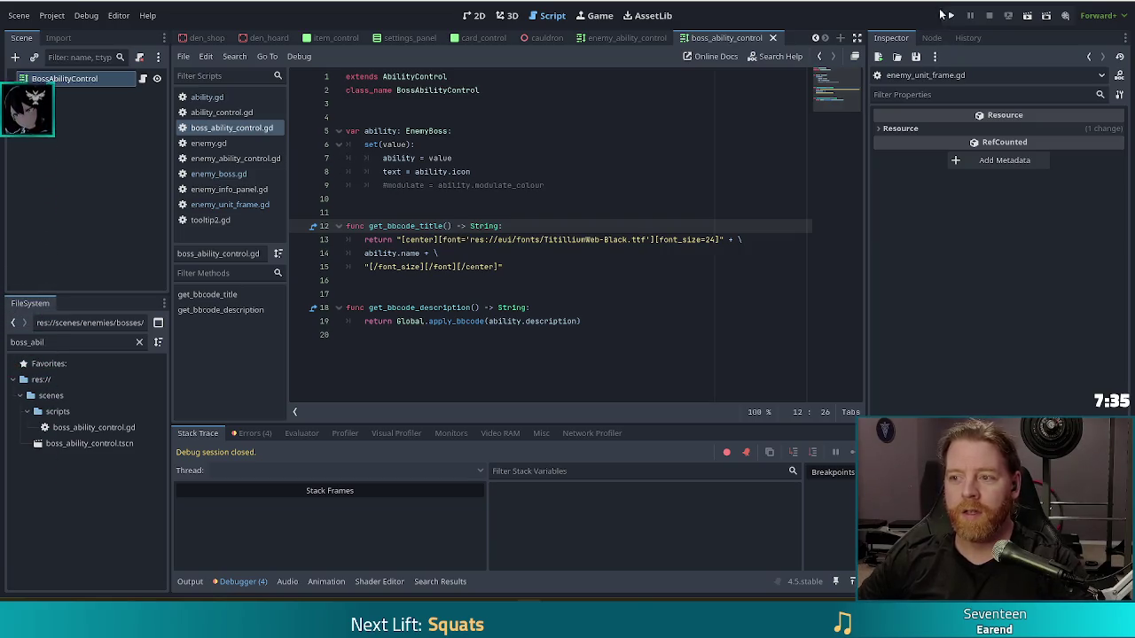
Step: Run the project with F5, start a new game, and continue past the game.gd process_cards break
key(F5)
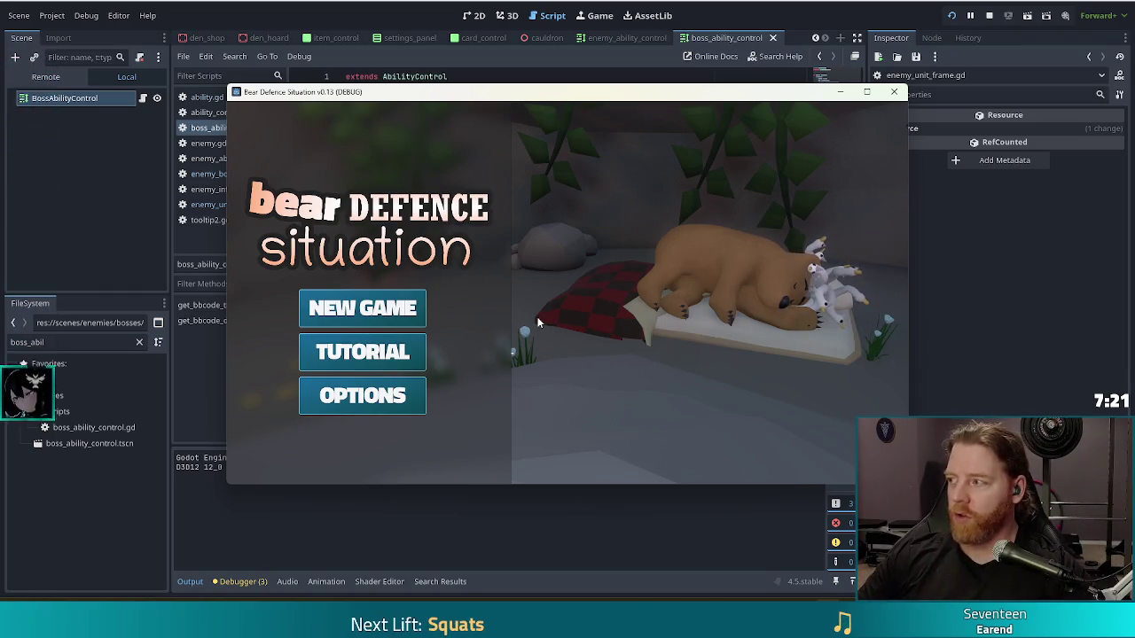
click(362, 307)
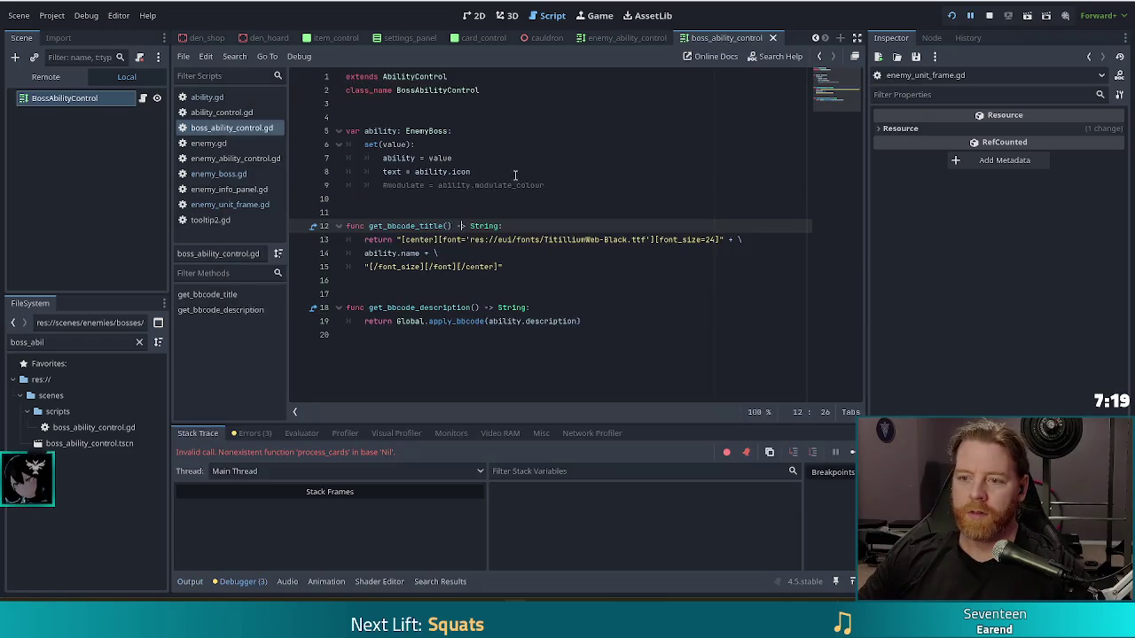
scroll(461, 177, up, 3)
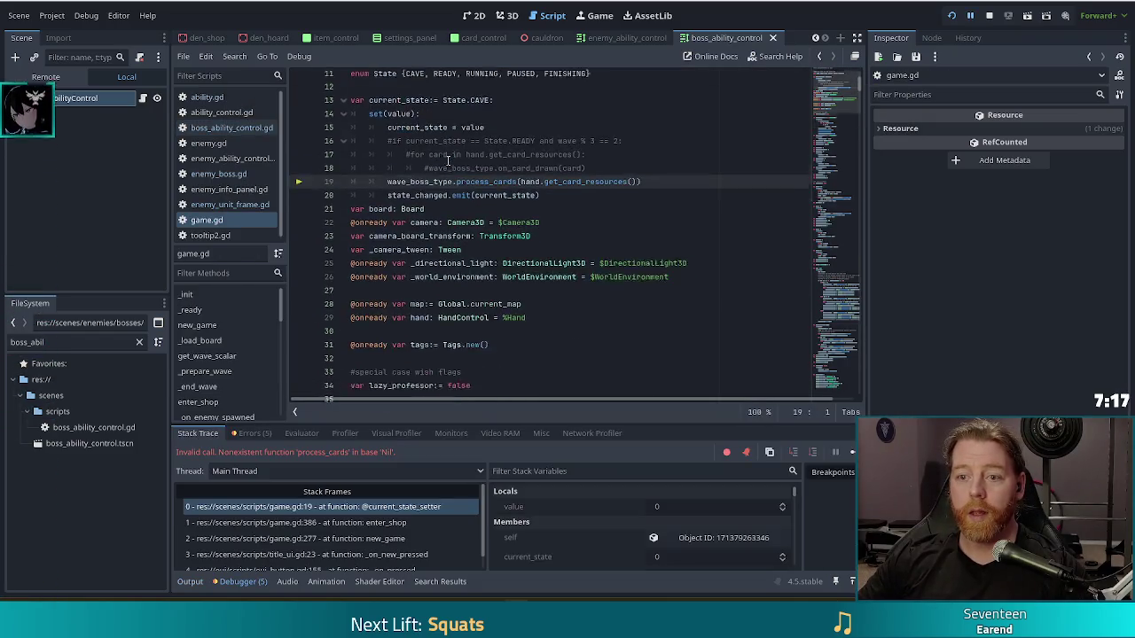
mouse_move(417, 200)
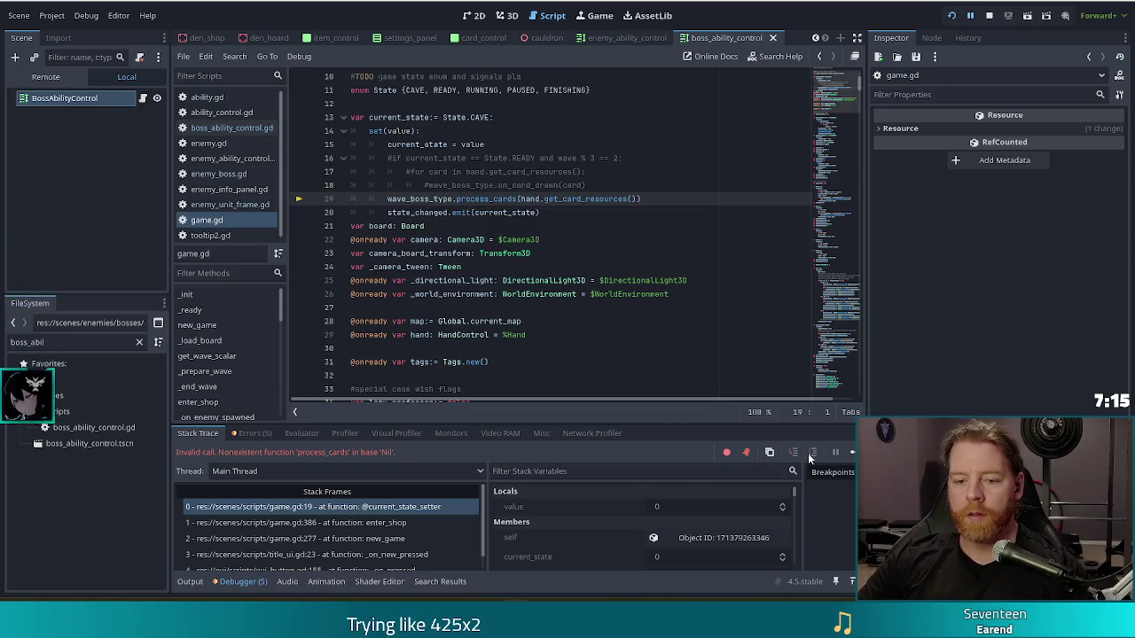
click(834, 451)
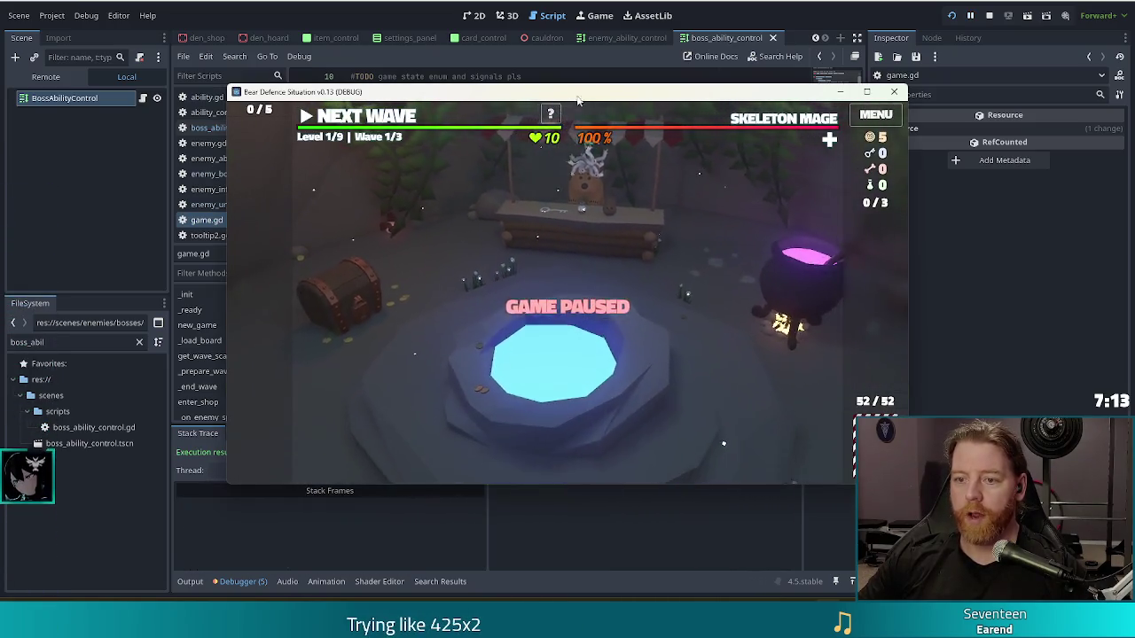
Step: Enter set_enemy golem_fire_normal in the in-game console, then close it
key(grave)
text(set_en)
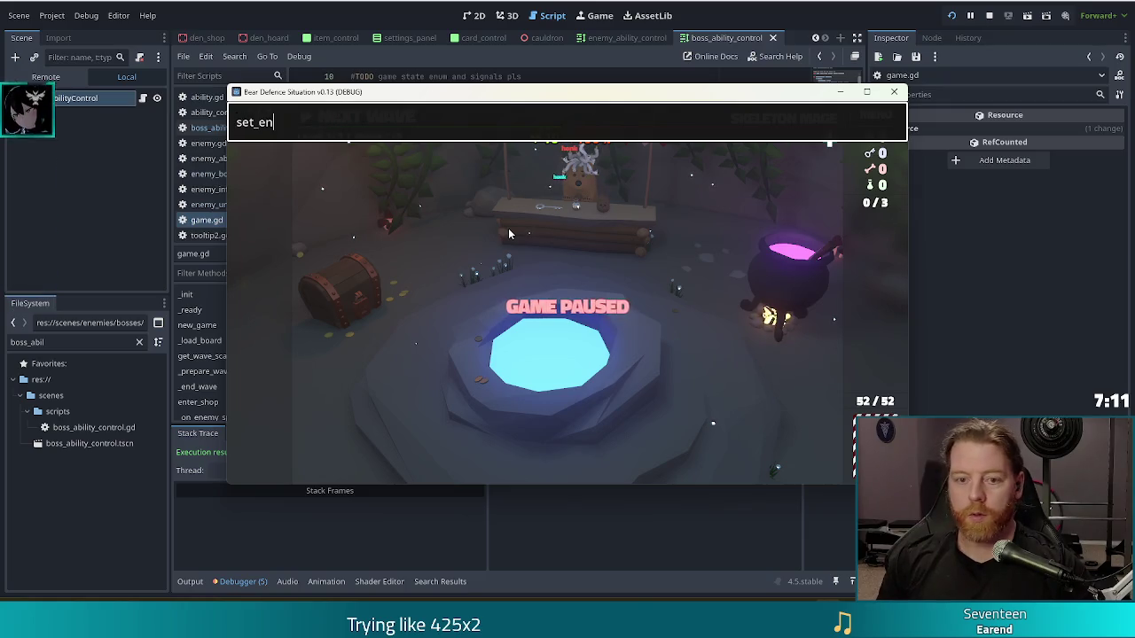
text(emy gole)
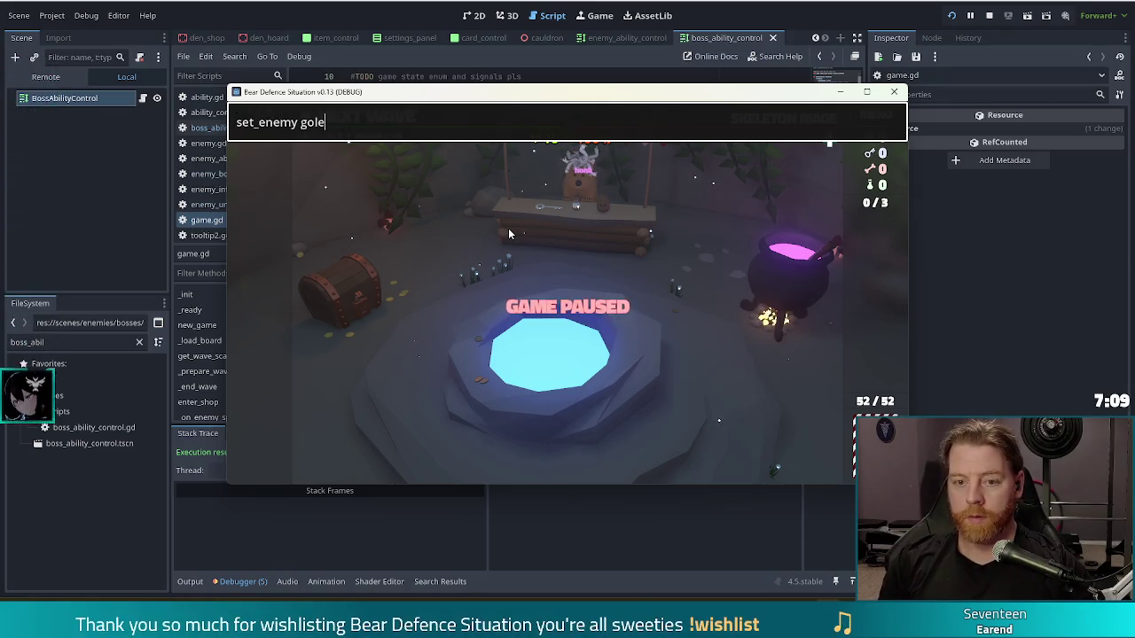
text(m_fire_normal)
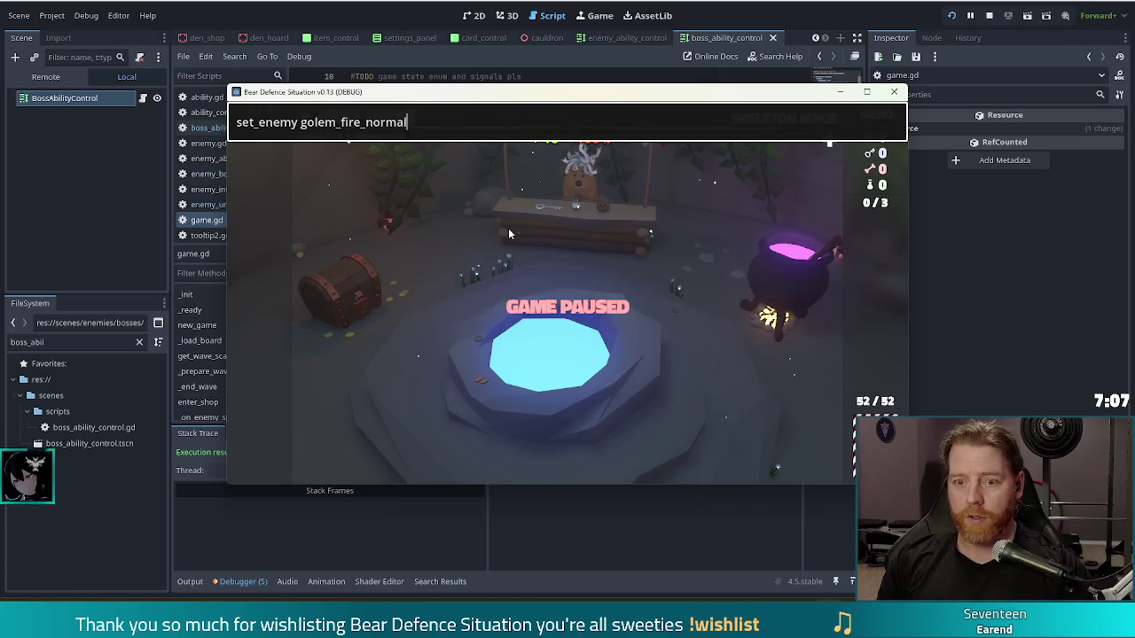
key(Return)
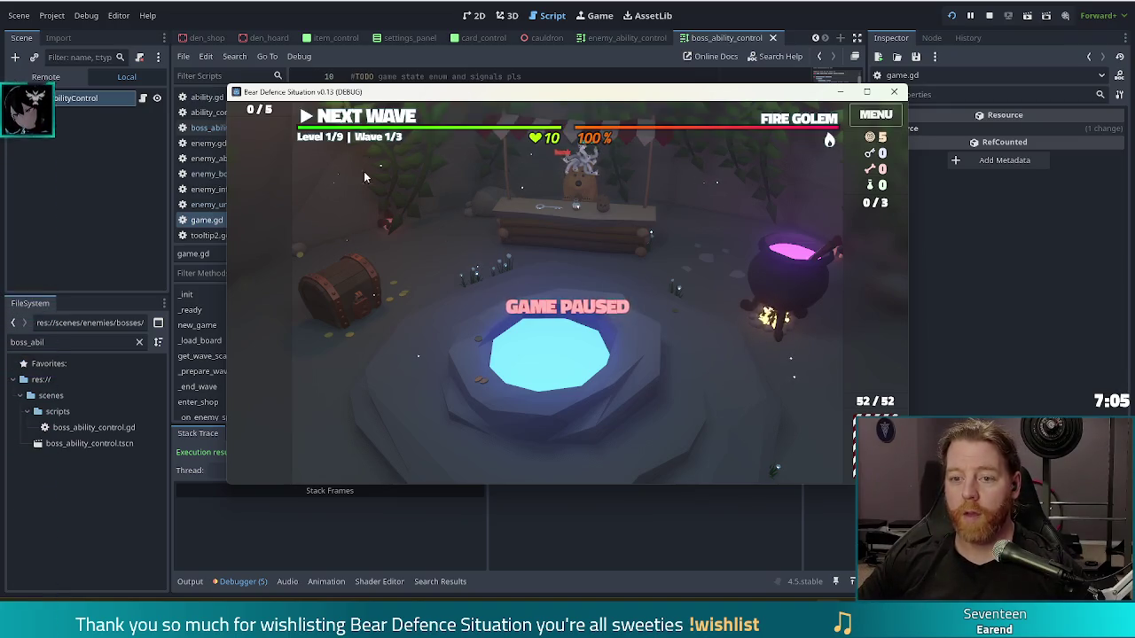
key(Escape)
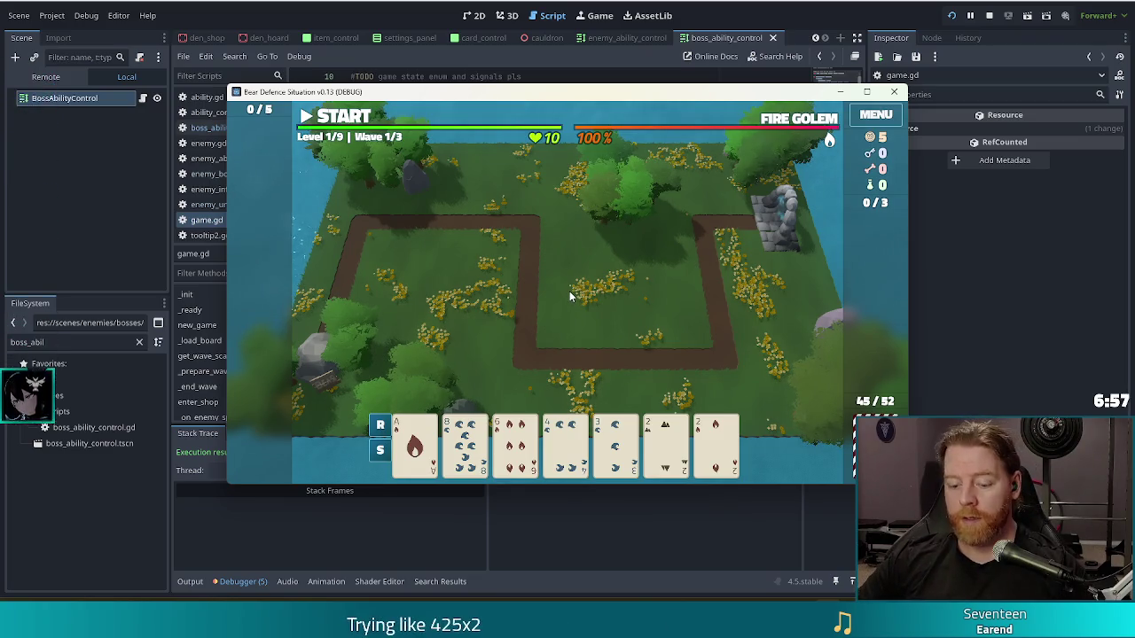
Step: Play two waves, dismissing each summary, and check a boss ability icon's tooltip
key(space)
click(569, 350)
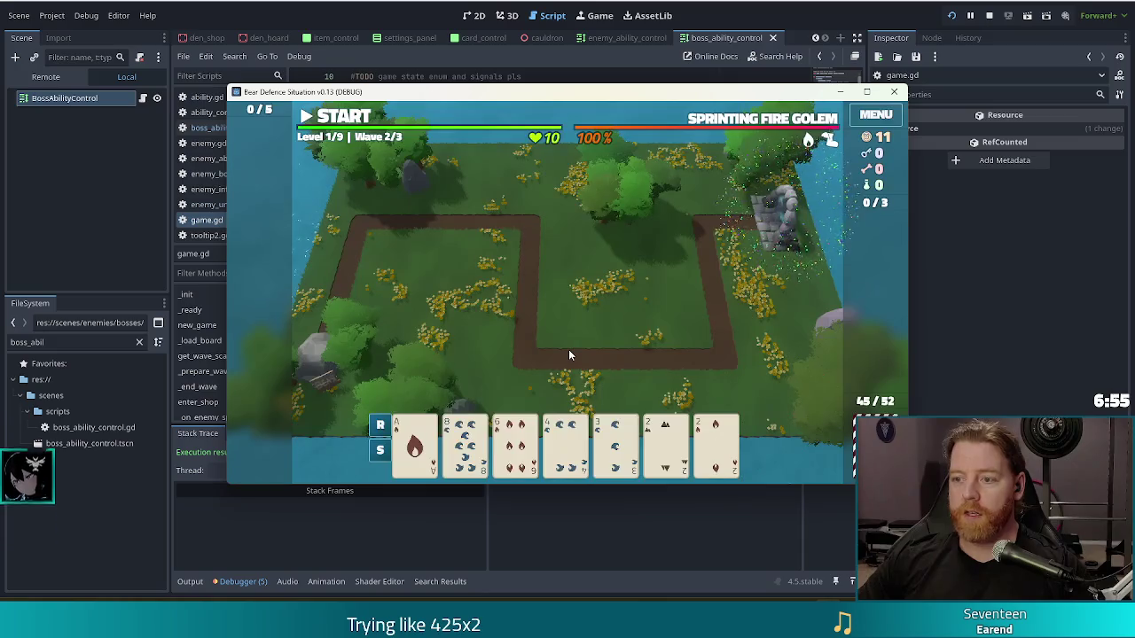
key(space)
click(551, 346)
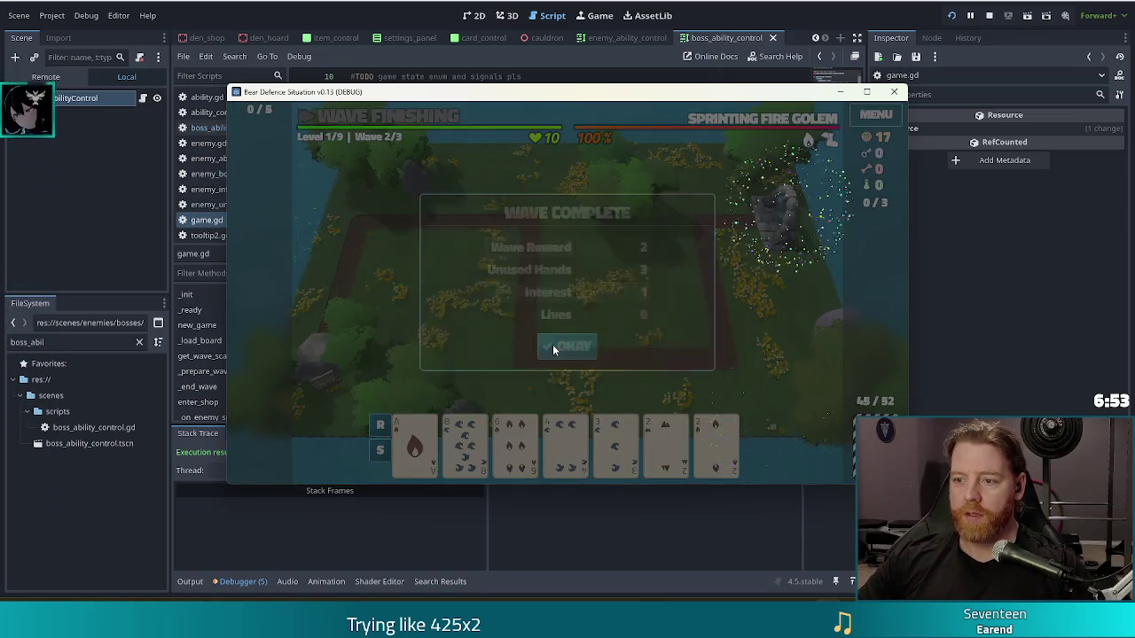
mouse_move(808, 140)
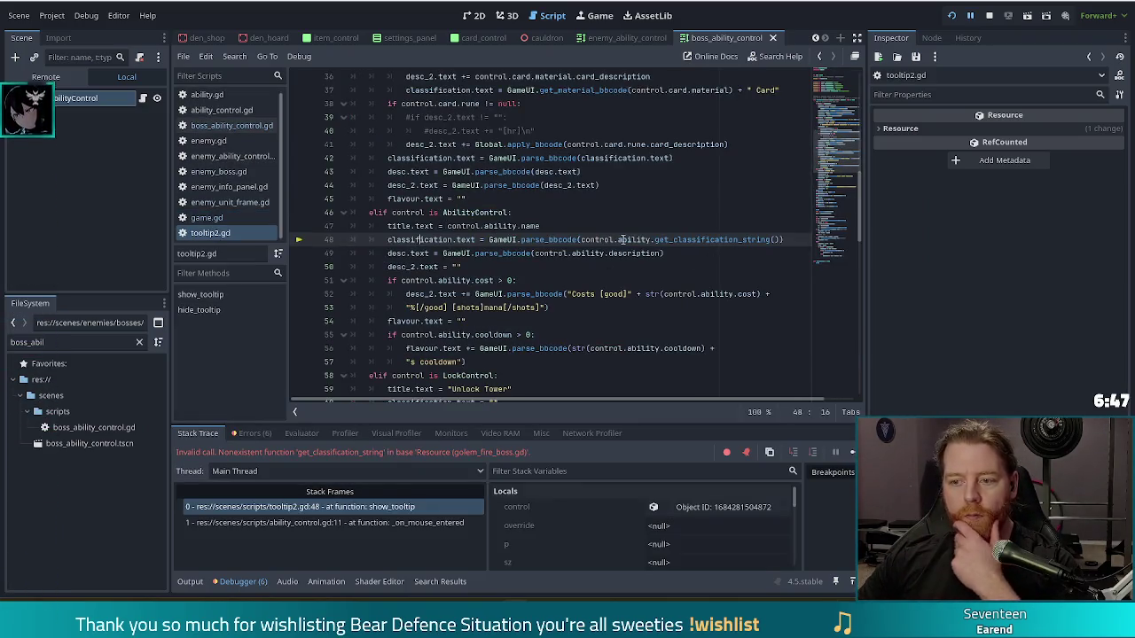
click(681, 240)
drag(639, 239, 714, 240)
click(709, 240)
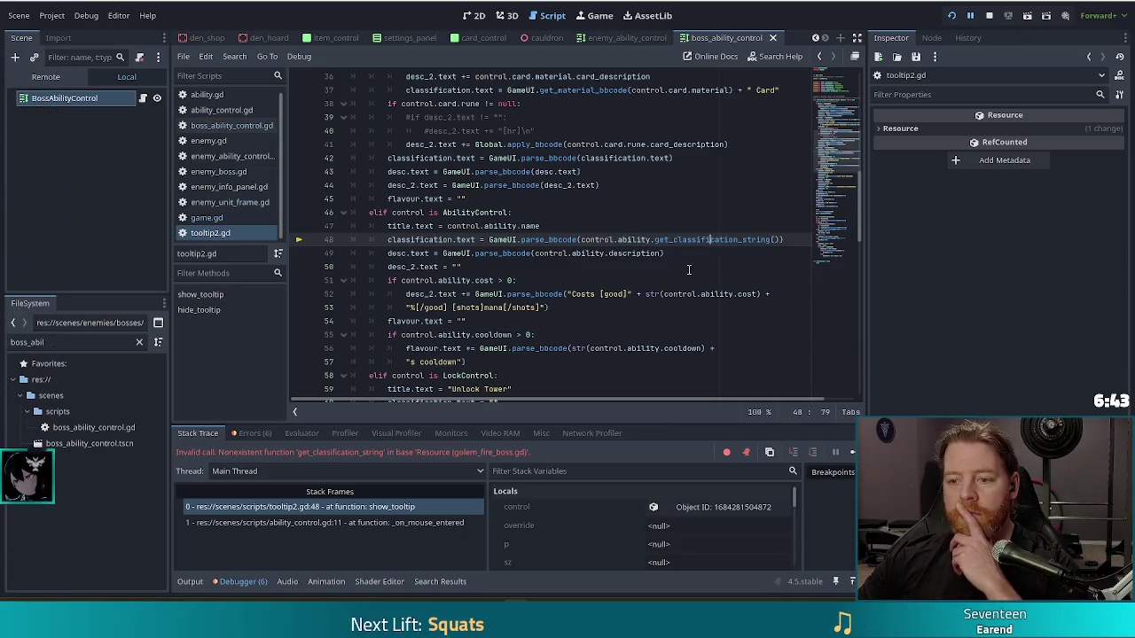
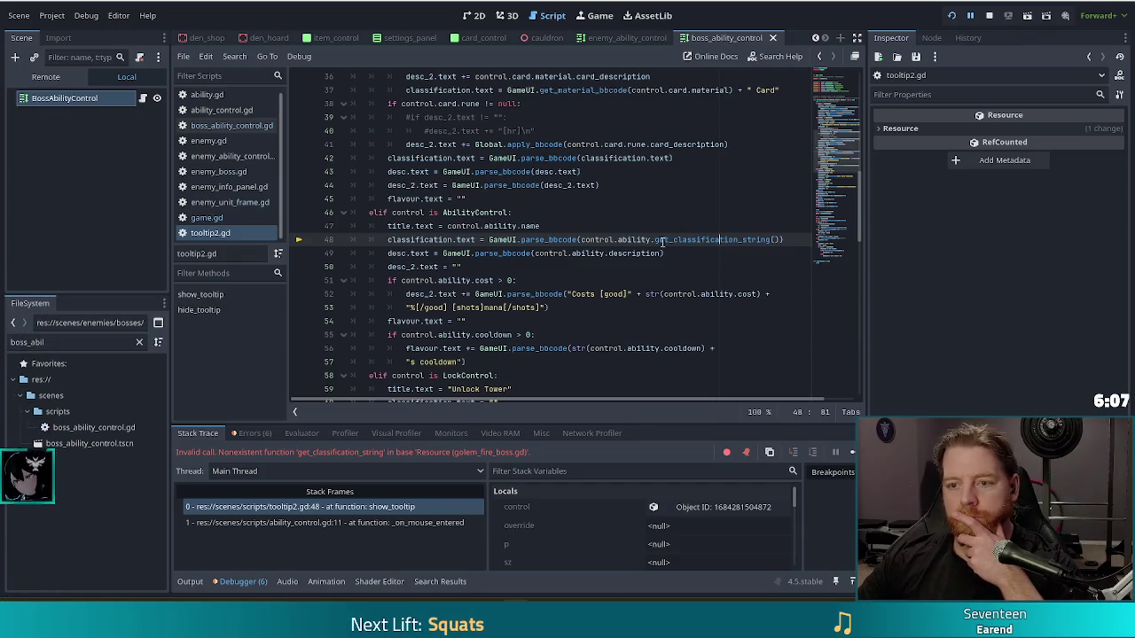
Step: Filter the FileSystem for 'ability' and open ability.gd in the script editor
click(688, 239)
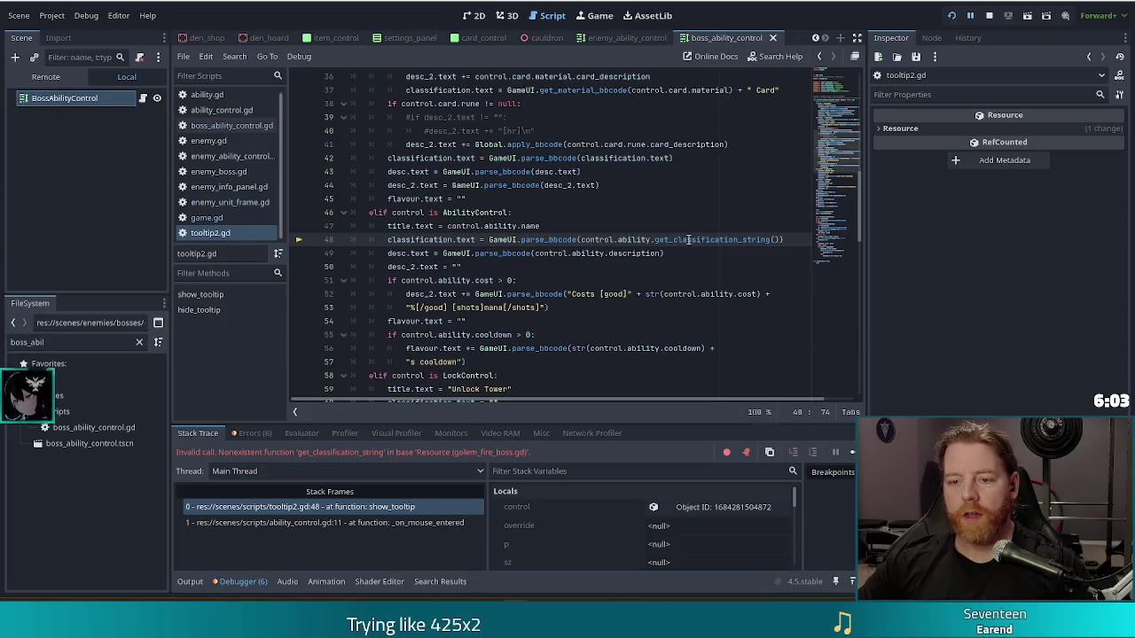
double_click(24, 341)
text(abil)
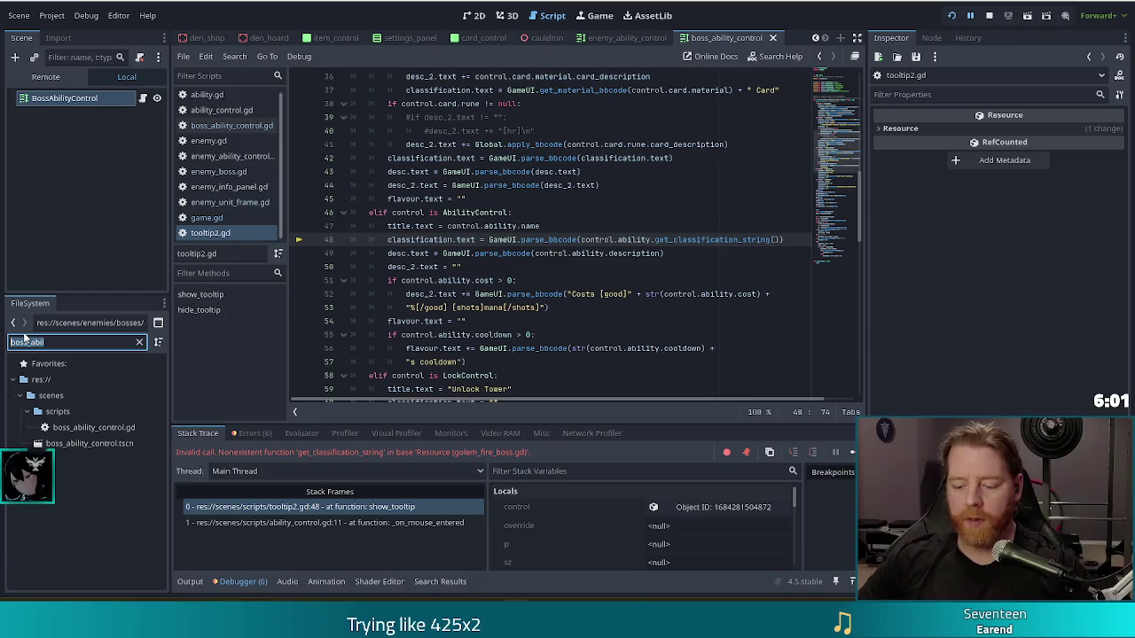
text(ity)
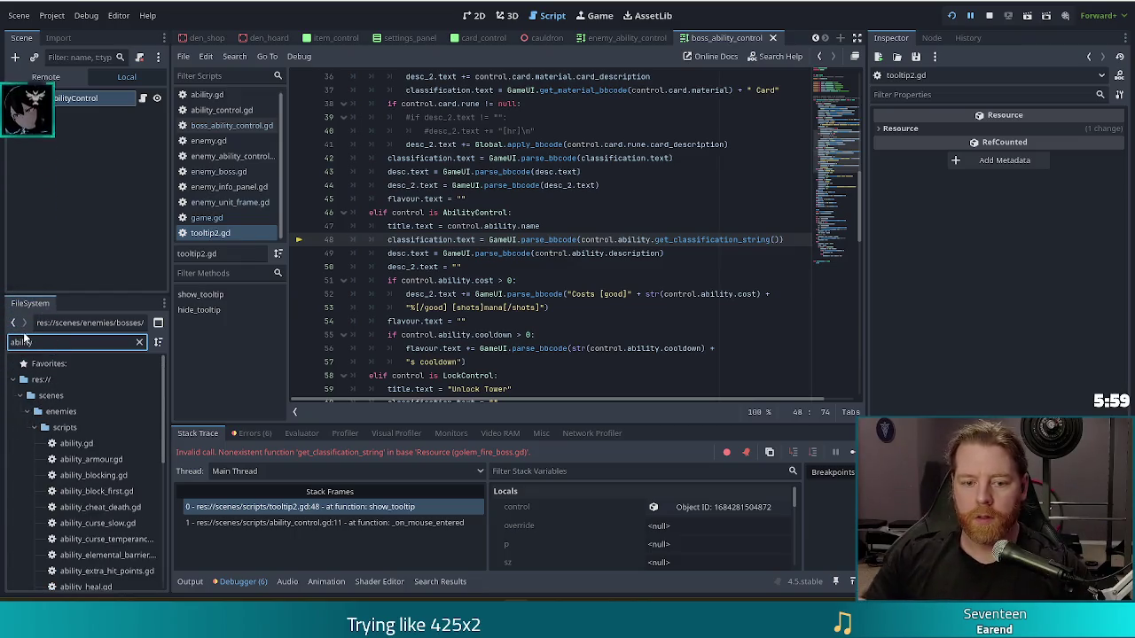
double_click(53, 443)
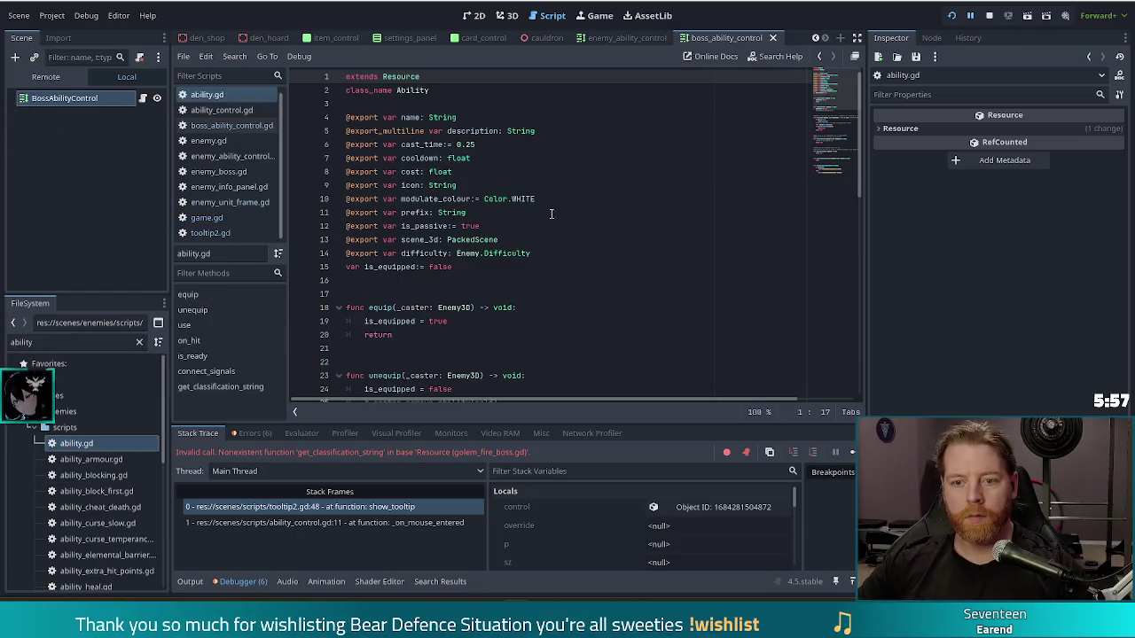
click(839, 161)
Step: Select the get_classification_string function on lines 55–60 of ability.gd
click(507, 294)
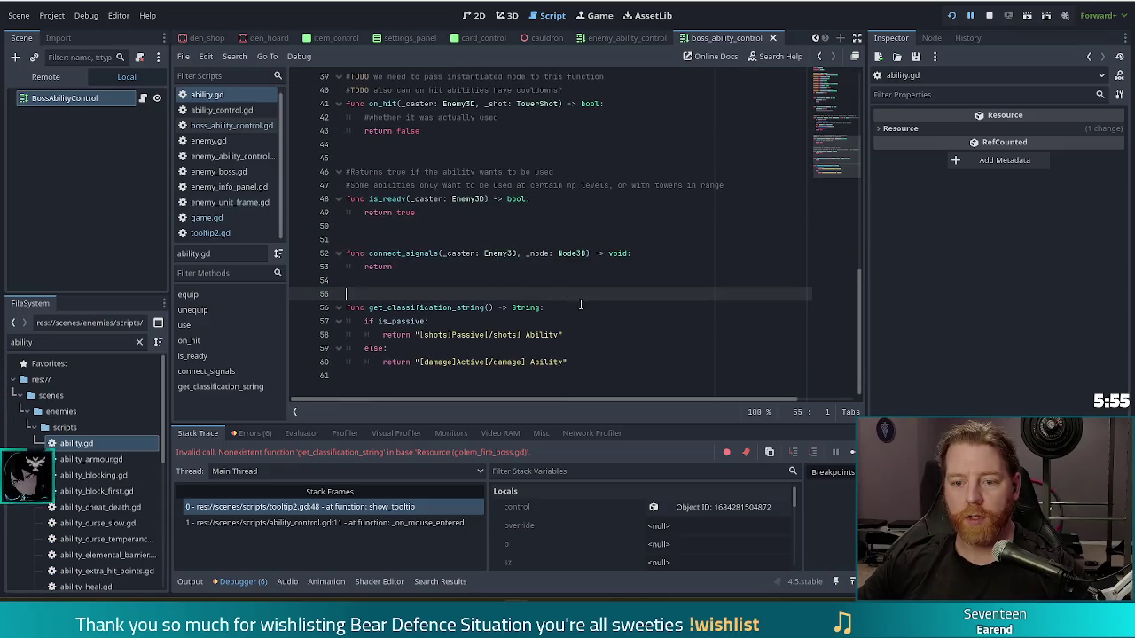
click(475, 321)
mouse_move(564, 348)
mouse_down()
mouse_move(558, 332)
mouse_move(576, 295)
mouse_up()
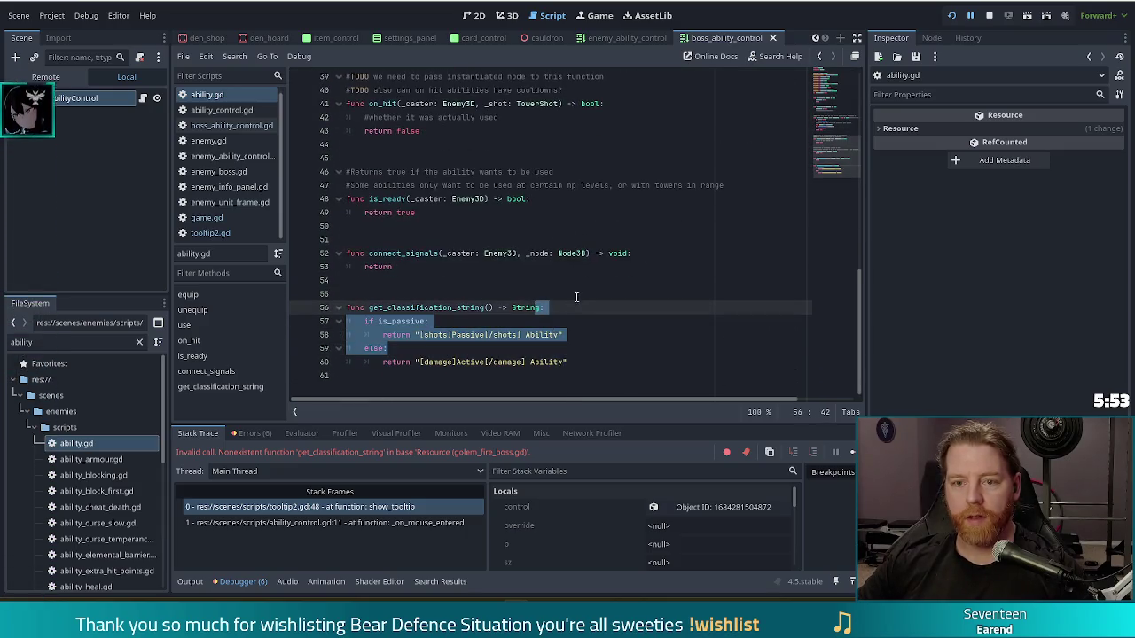
scroll(576, 297, up, 4)
scroll(576, 297, up, 8)
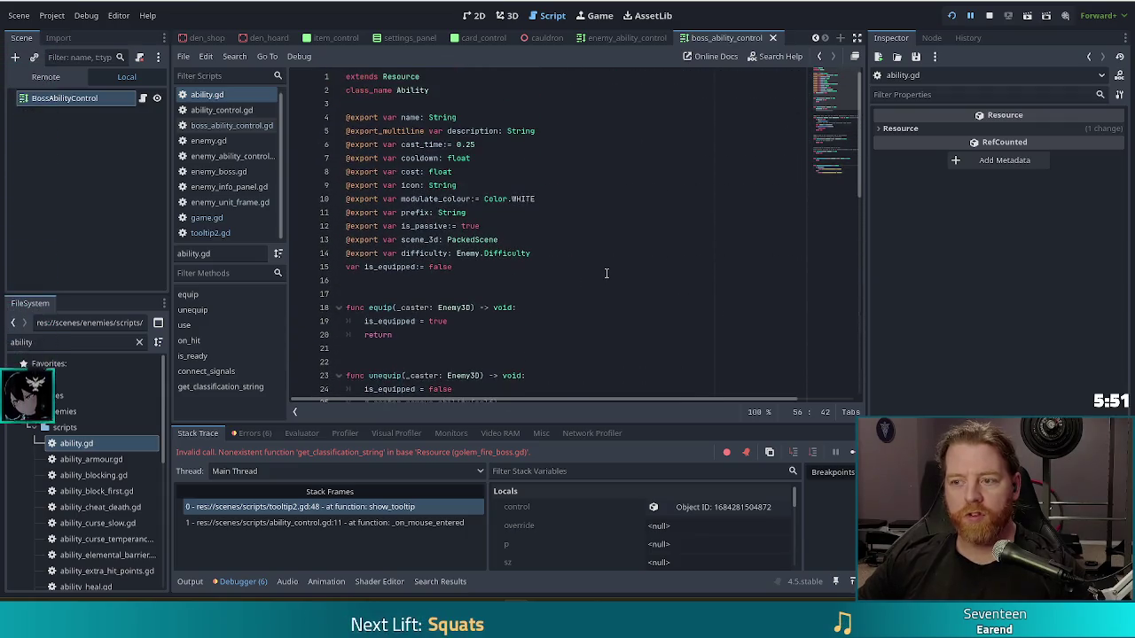
scroll(606, 273, down, 5)
scroll(606, 273, down, 8)
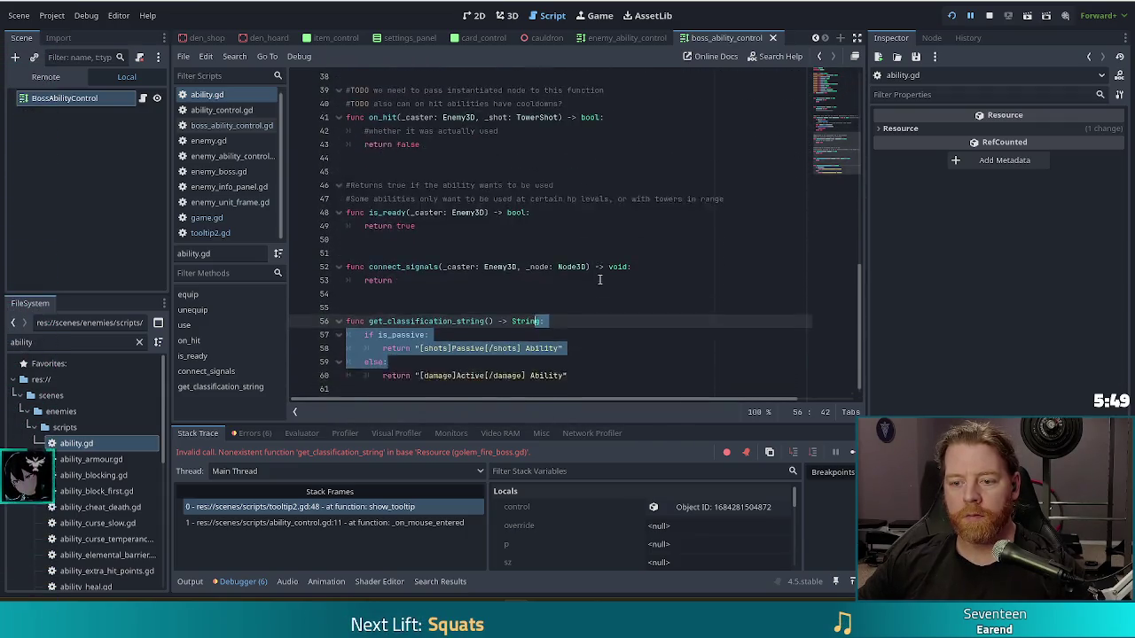
drag(567, 362, 581, 294)
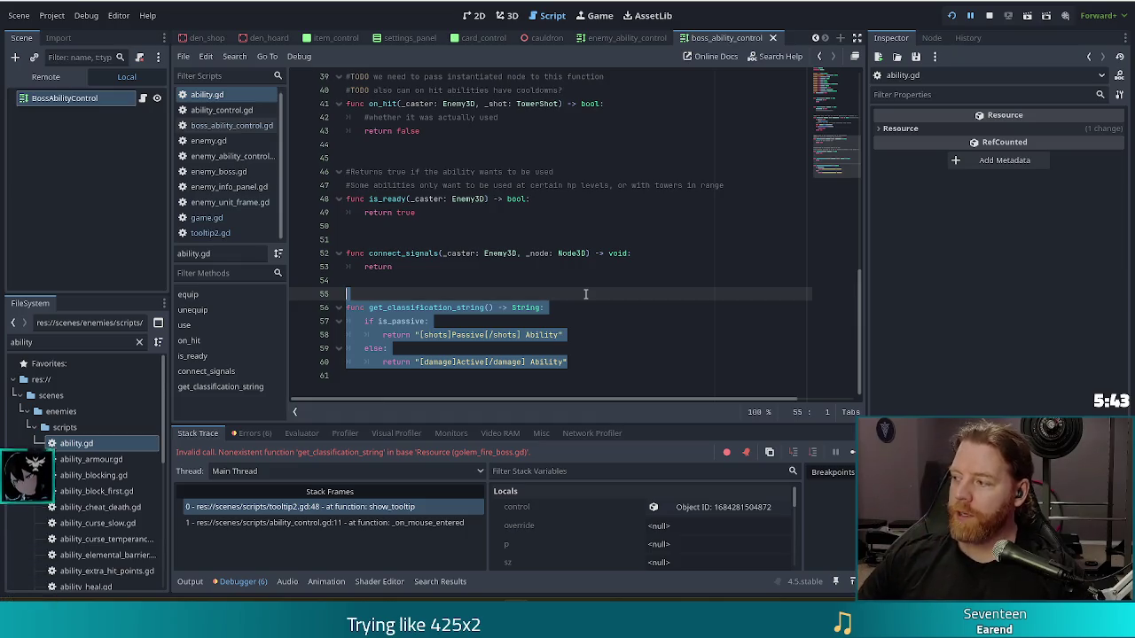
click(539, 295)
drag(567, 362, 580, 294)
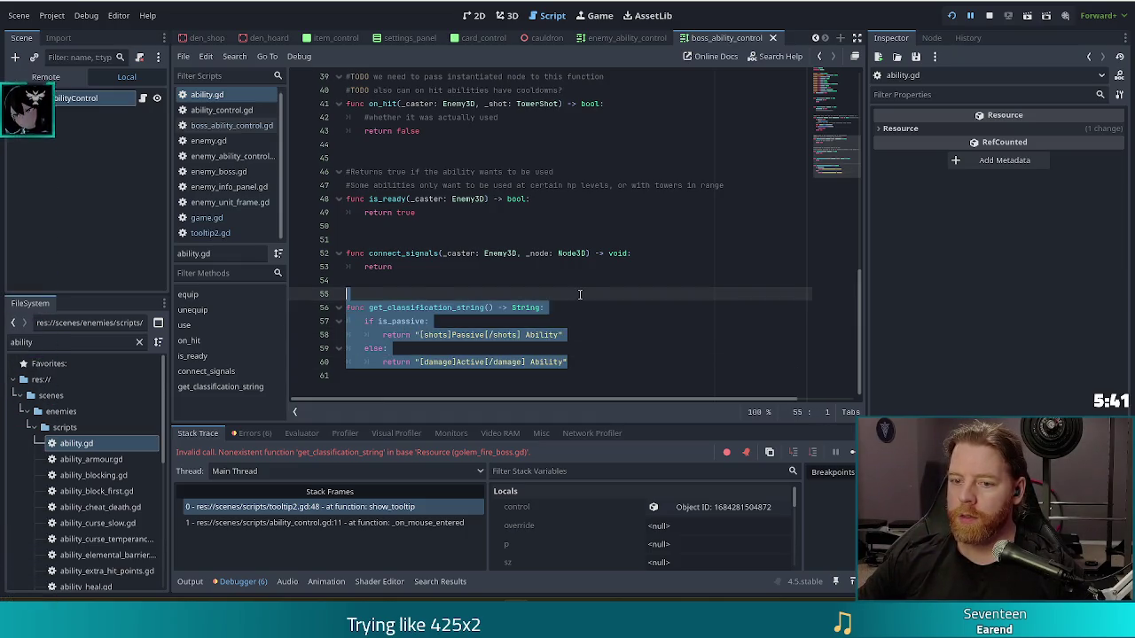
drag(568, 362, 578, 300)
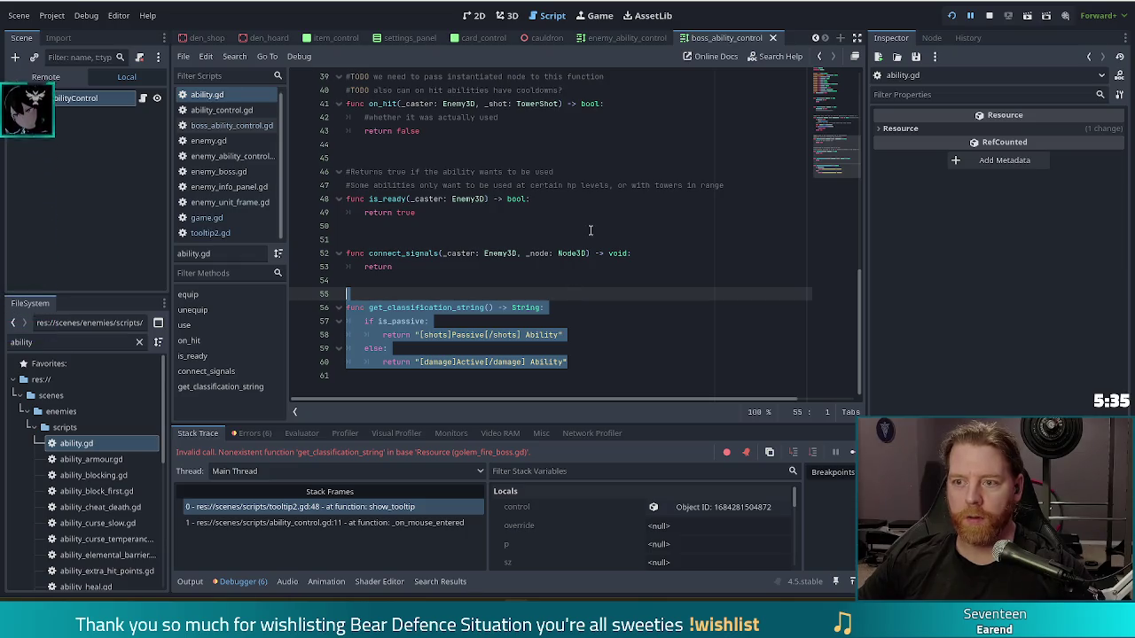
Step: Copy the function and close ability.gd to return to tooltip2.gd
key(ctrl+x)
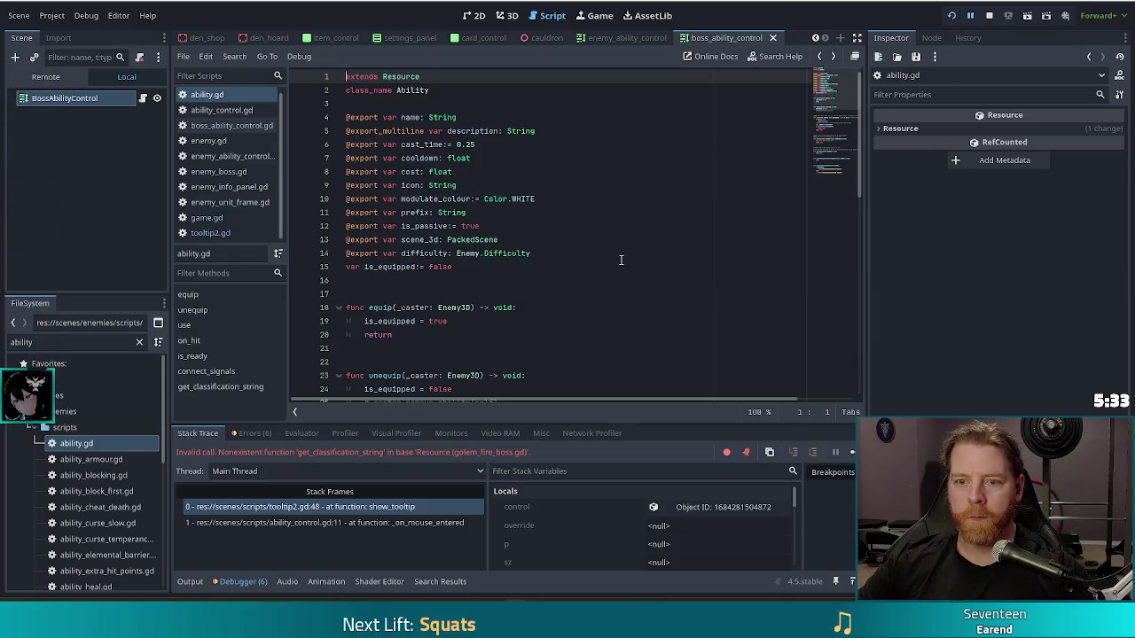
key(ctrl+z)
key(ctrl+w)
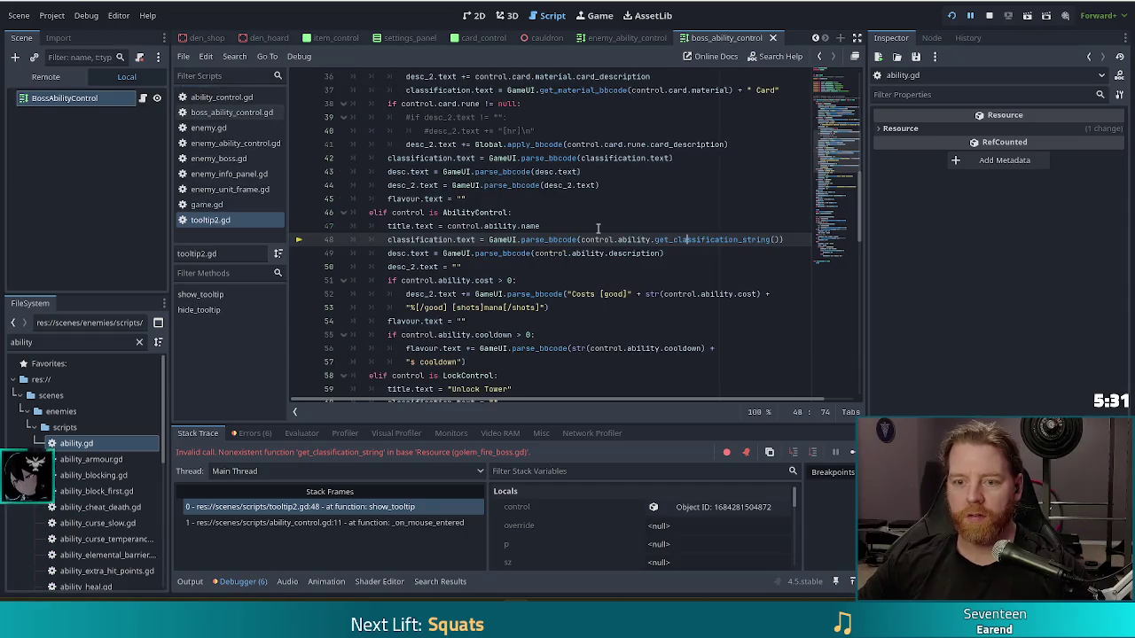
click(567, 253)
Step: Stop the debug run and paste the copied function at the end of ability_control.gd
click(989, 15)
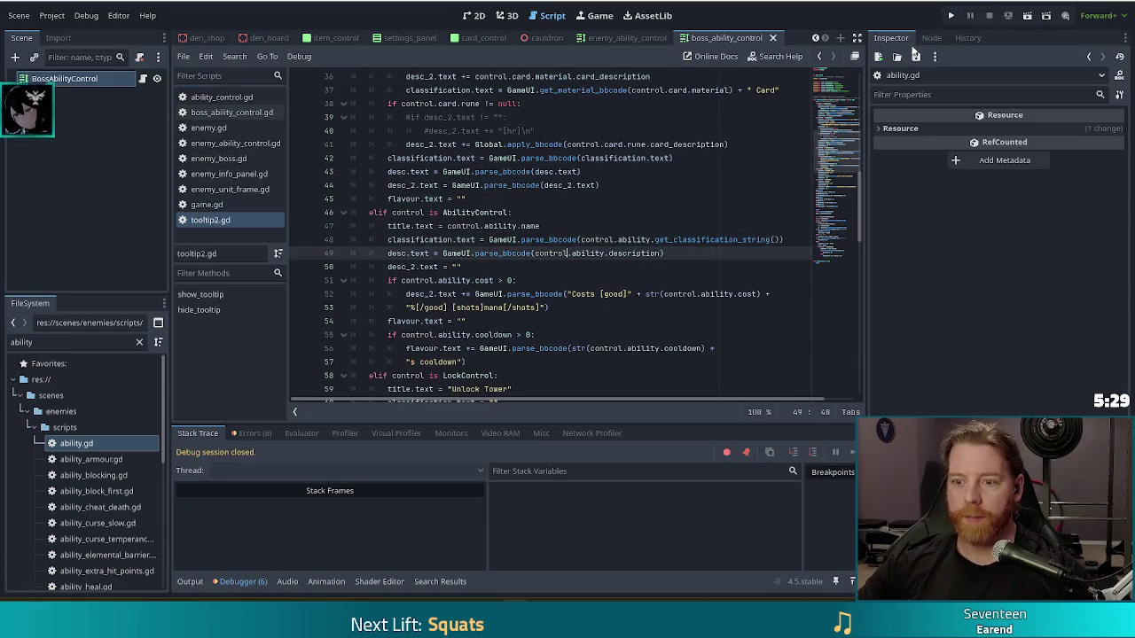
click(220, 95)
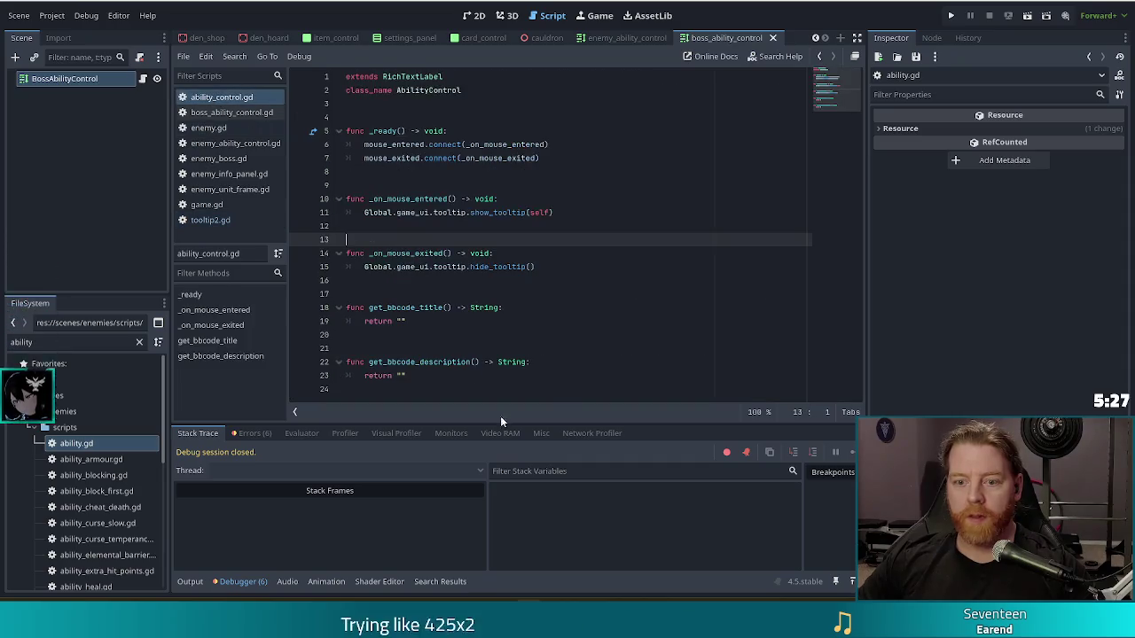
click(494, 396)
key(ctrl+v)
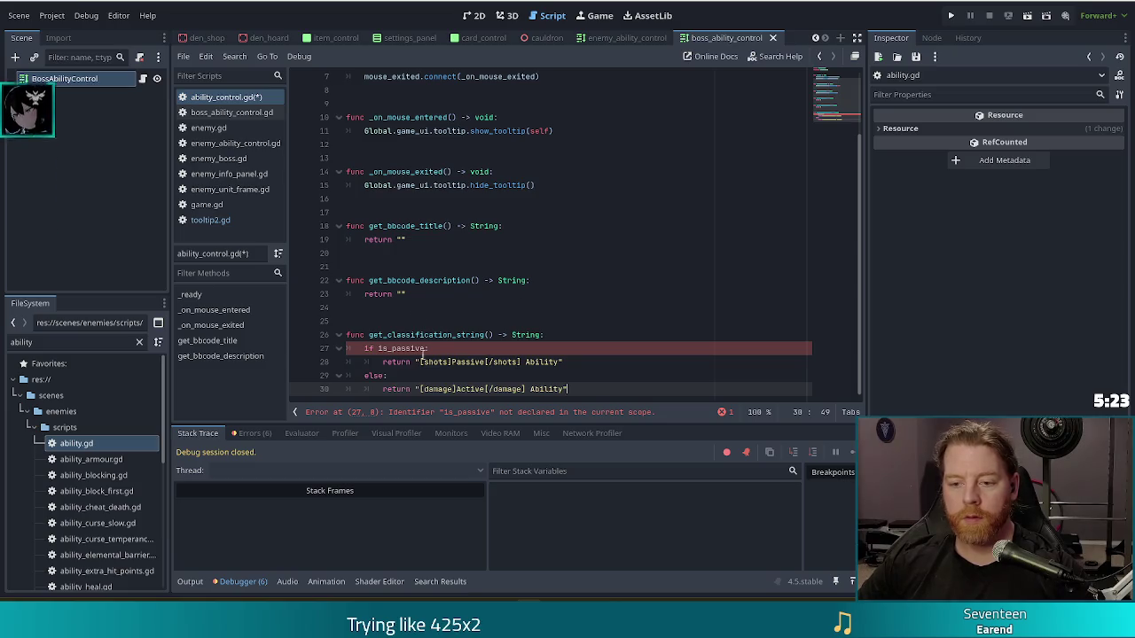
Step: Replace the pasted function's is_passive if/else body with return ""
click(435, 351)
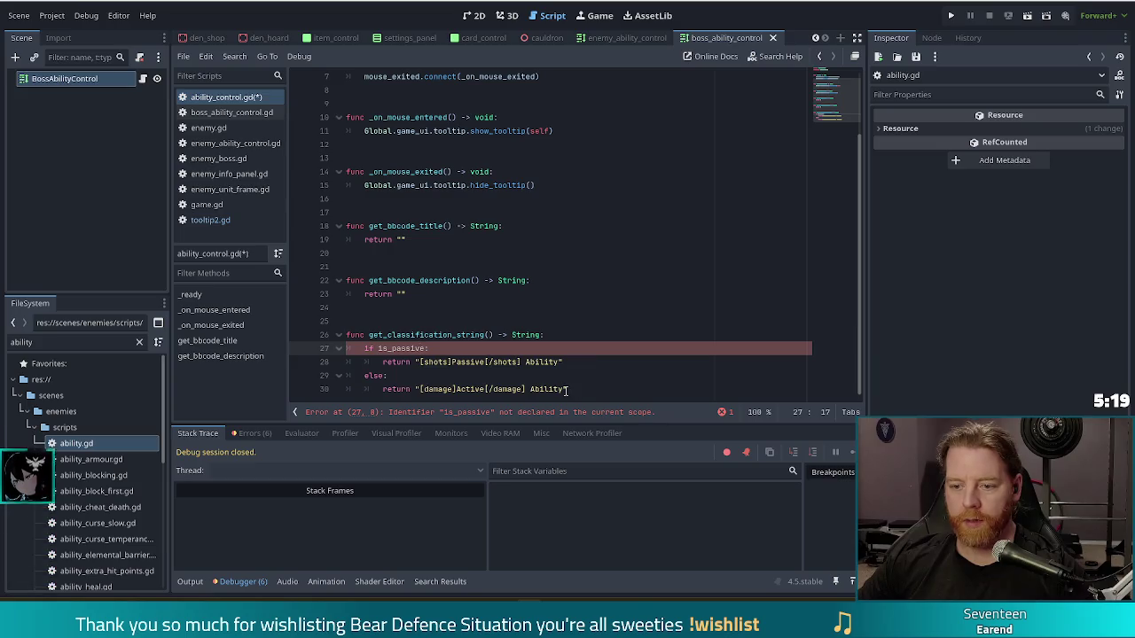
click(564, 389)
drag(367, 348, 363, 348)
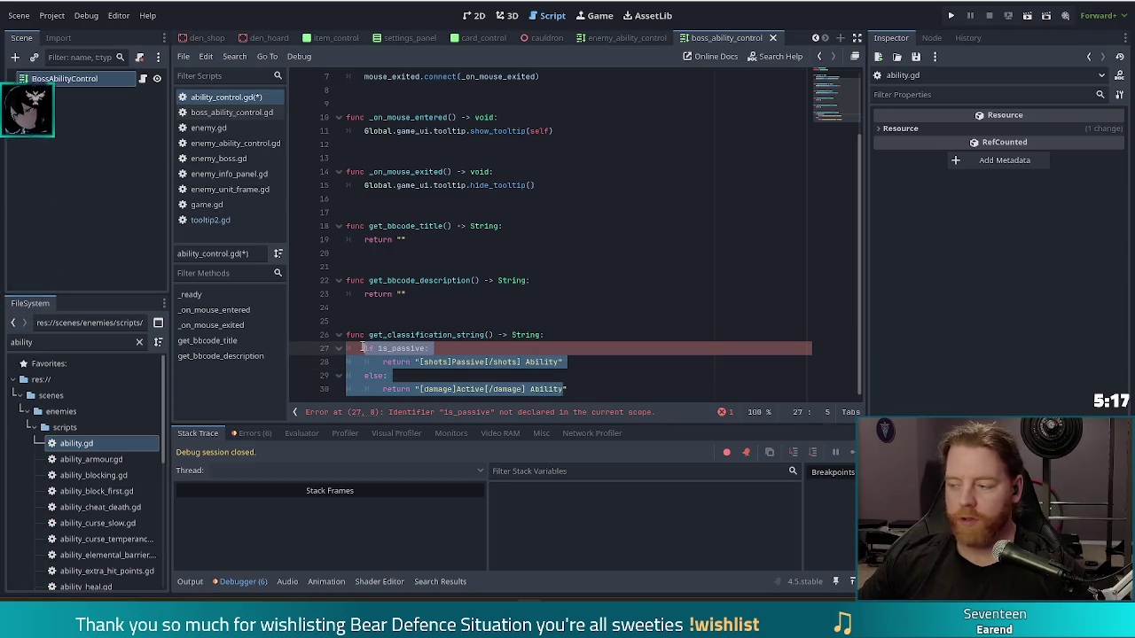
text(return ")
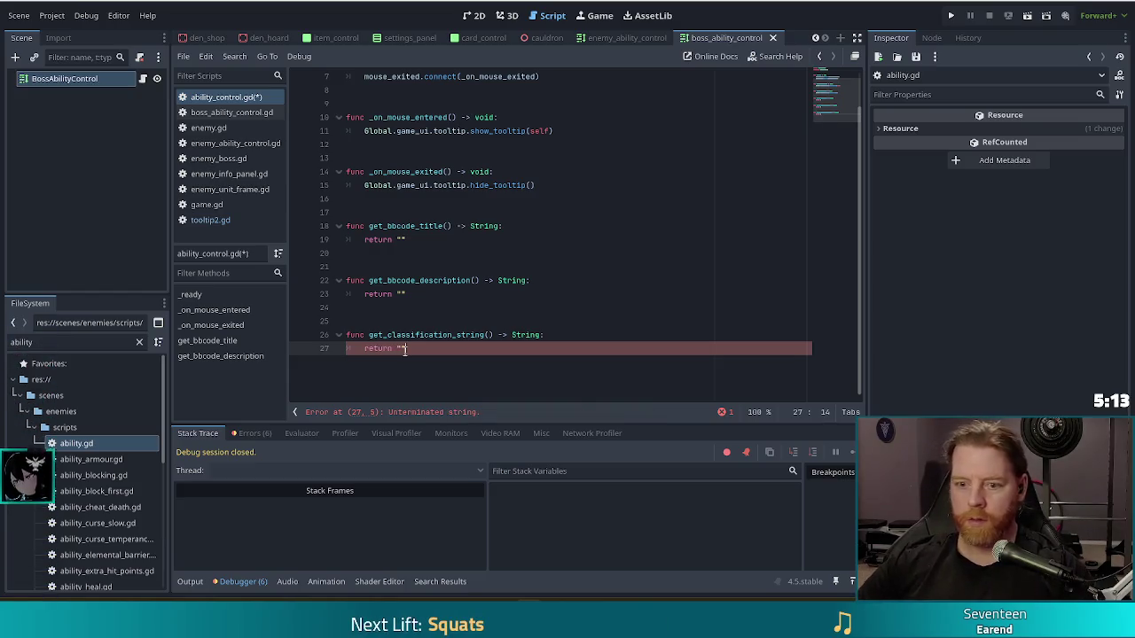
text(")
click(382, 225)
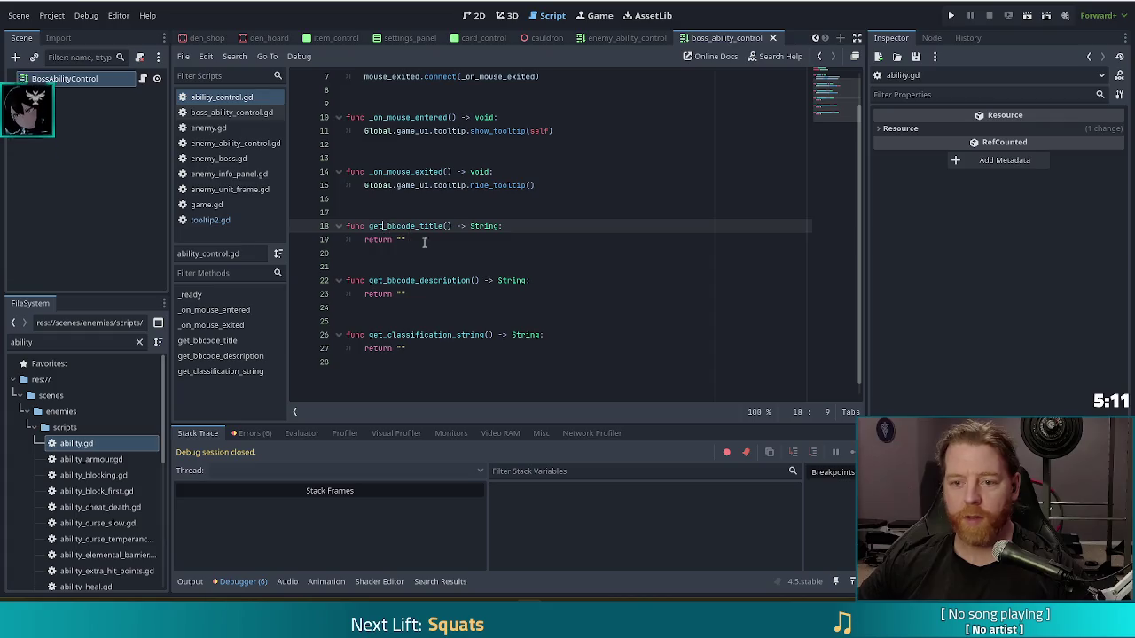
click(428, 281)
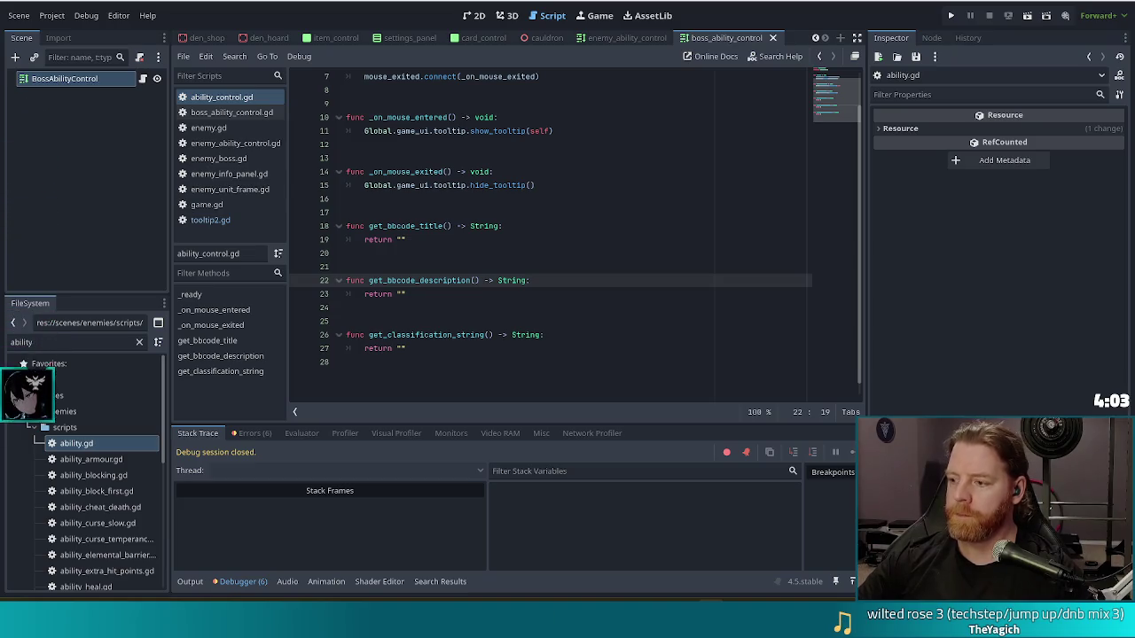
key(Down)
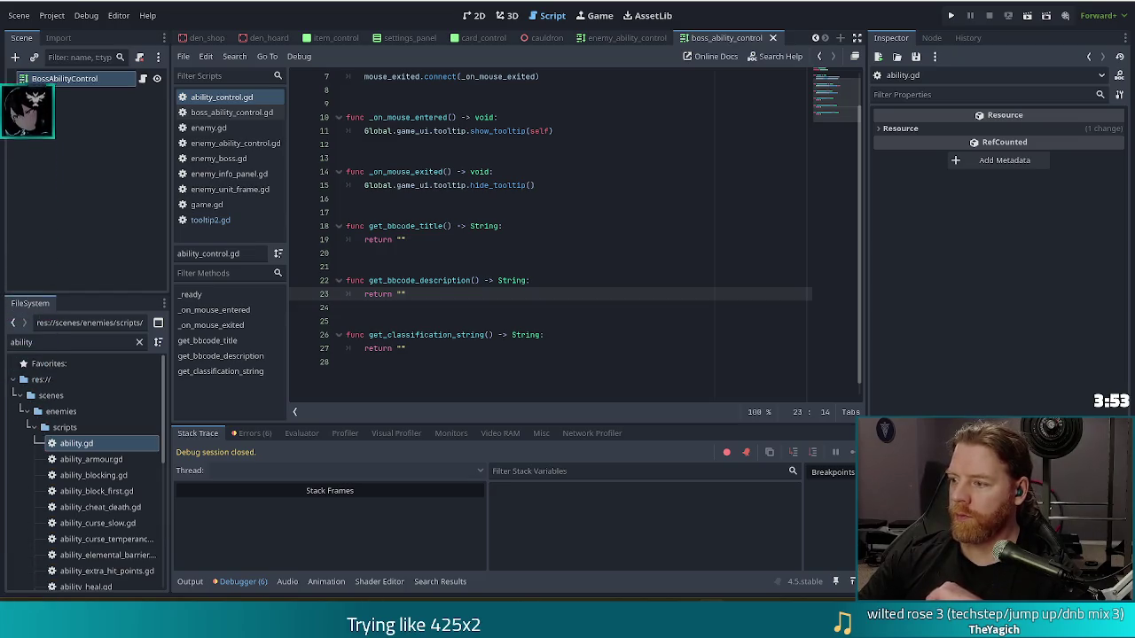
click(549, 257)
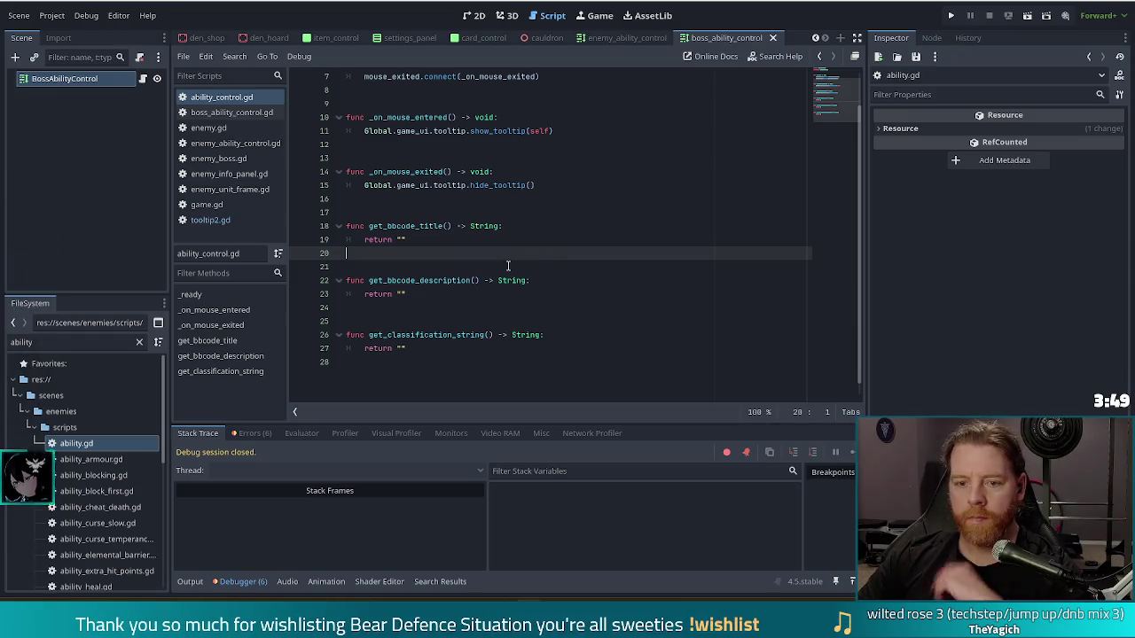
Step: Paste get_classification_string into boss_ability_control.gd, keeping only the Active return line
click(471, 335)
click(424, 349)
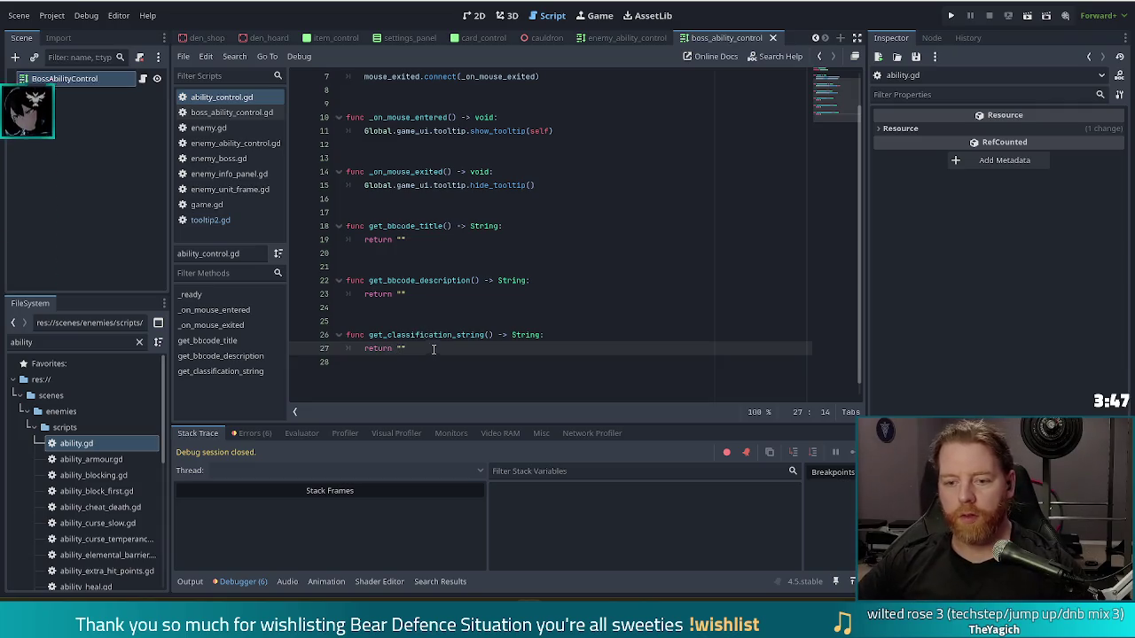
click(230, 112)
click(449, 367)
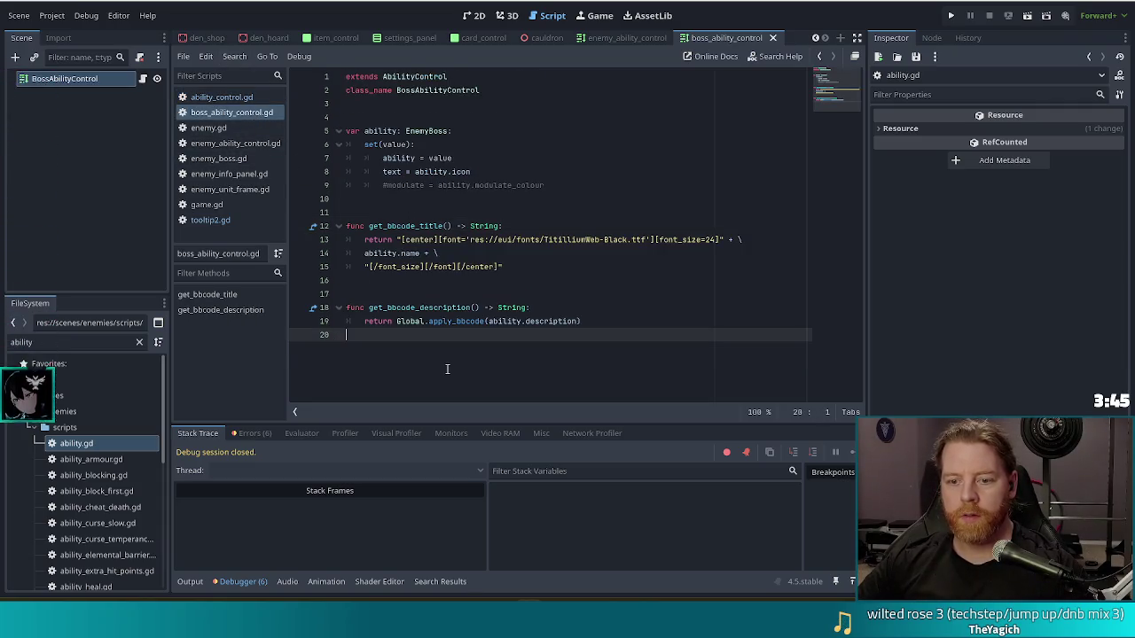
key(Return)
key(ctrl+v)
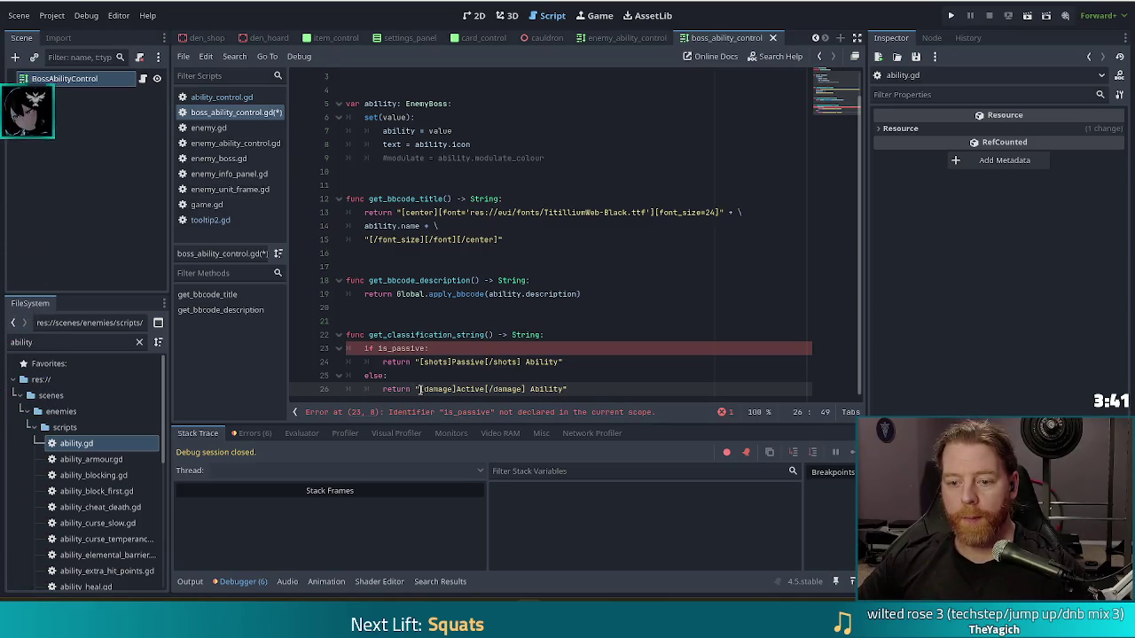
key(shift+Up)
key(shift+Up)
key(shift+Up)
key(shift+Home)
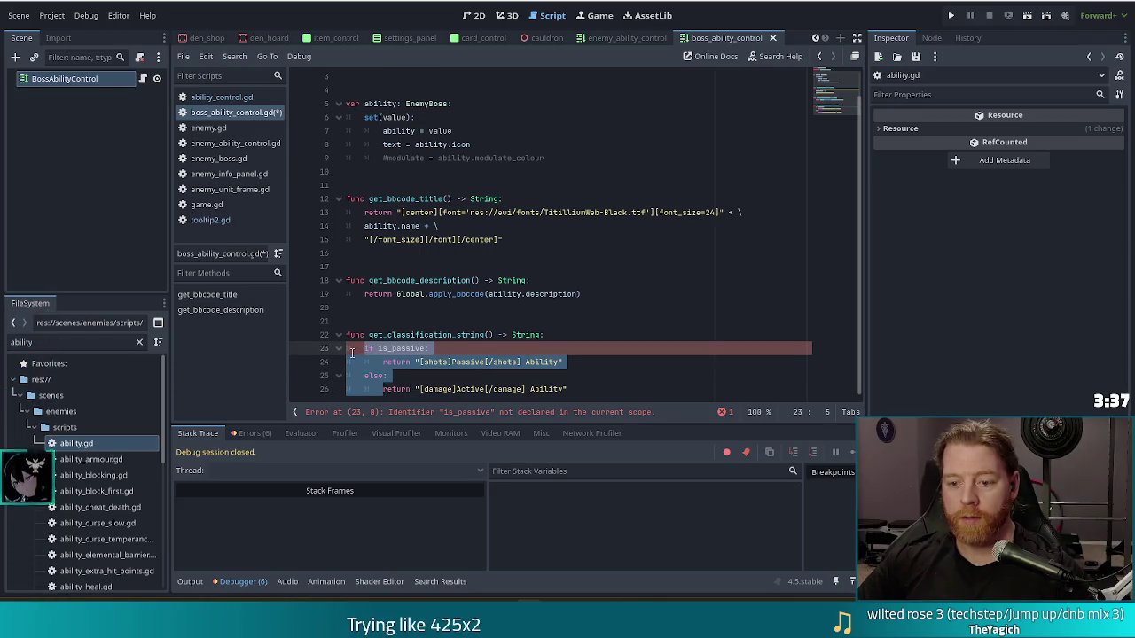
key(BackSpace)
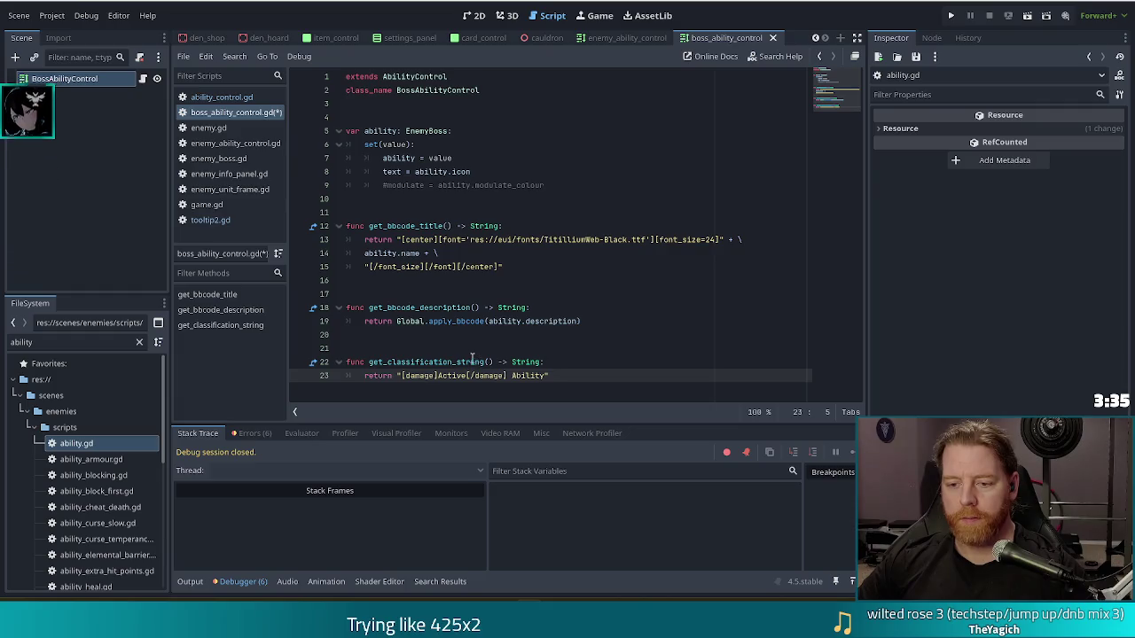
Step: Change the returned label to '[v_bad]Boss[/v_bad] Ability'
double_click(452, 375)
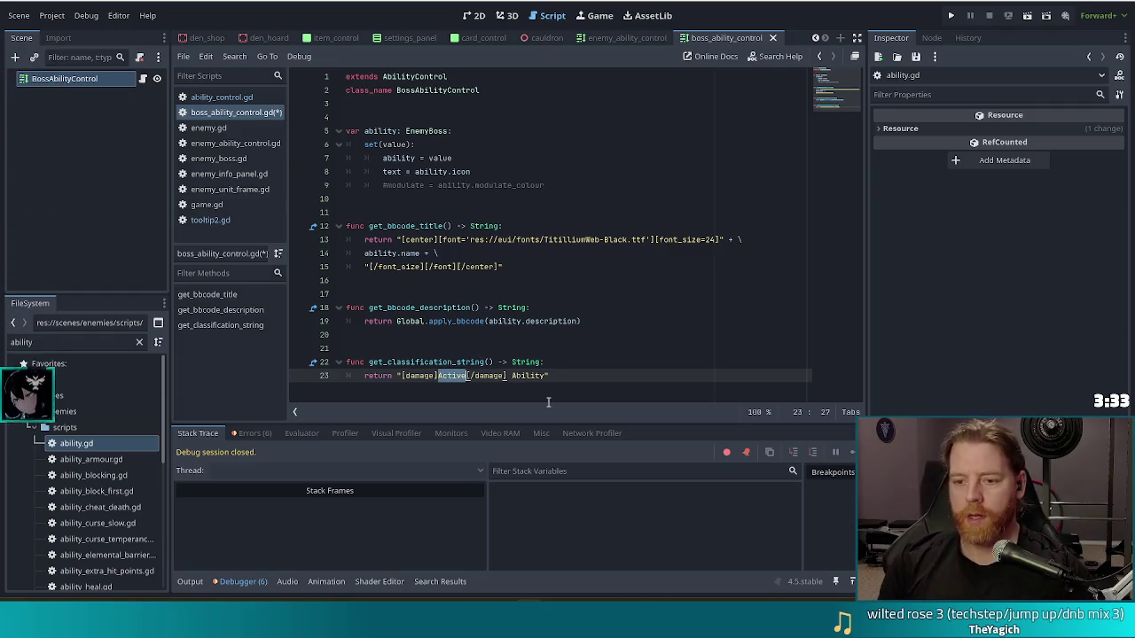
text(80)
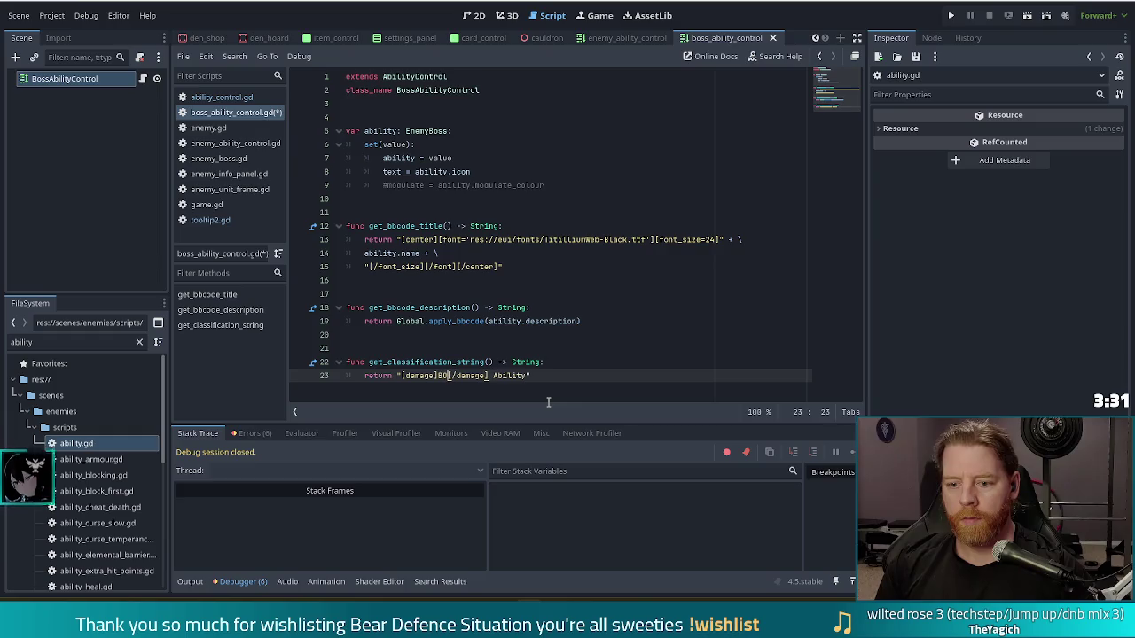
key(BackSpace)
key(BackSpace)
text(Boss)
key(ctrl+shift+Left)
text(v)
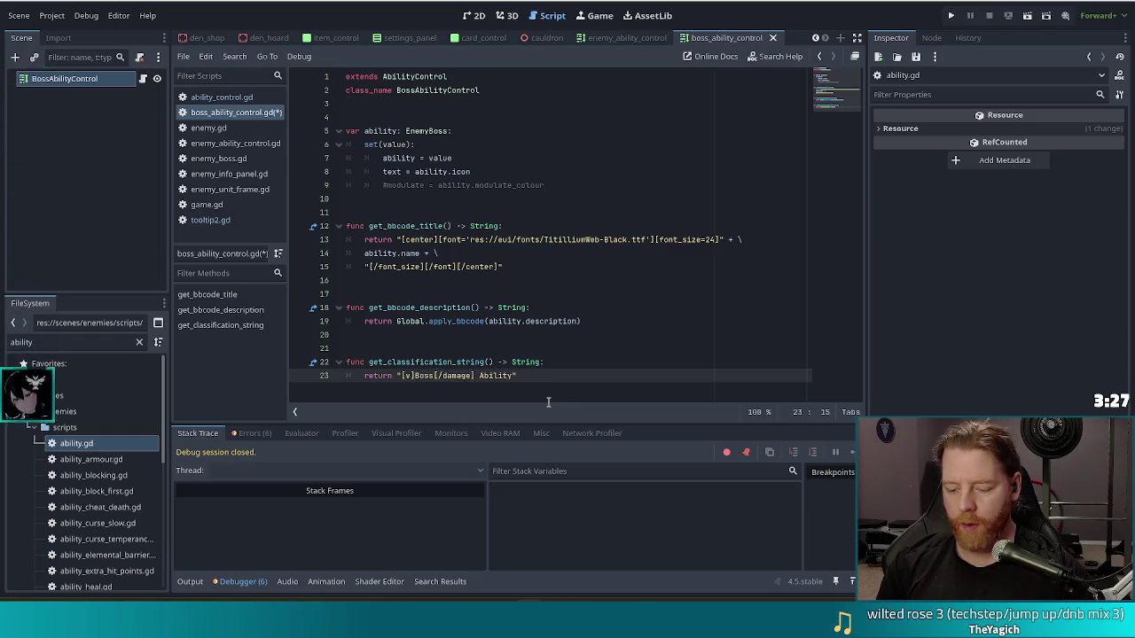
text(_bad)
key(ctrl+shift+Left)
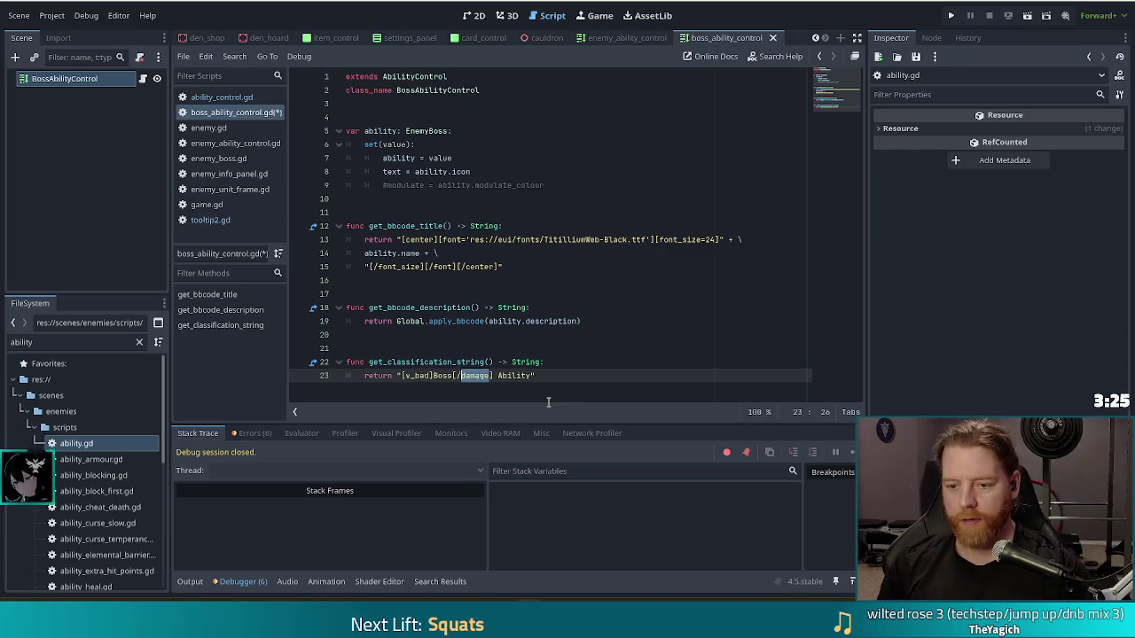
text(v_bad)
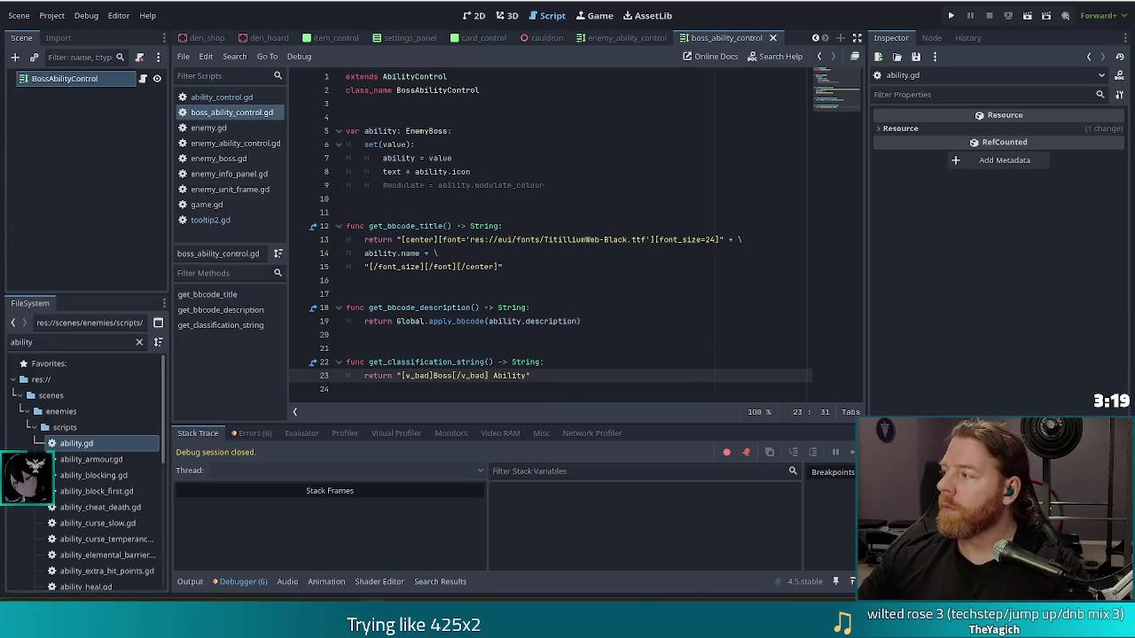
key(F5)
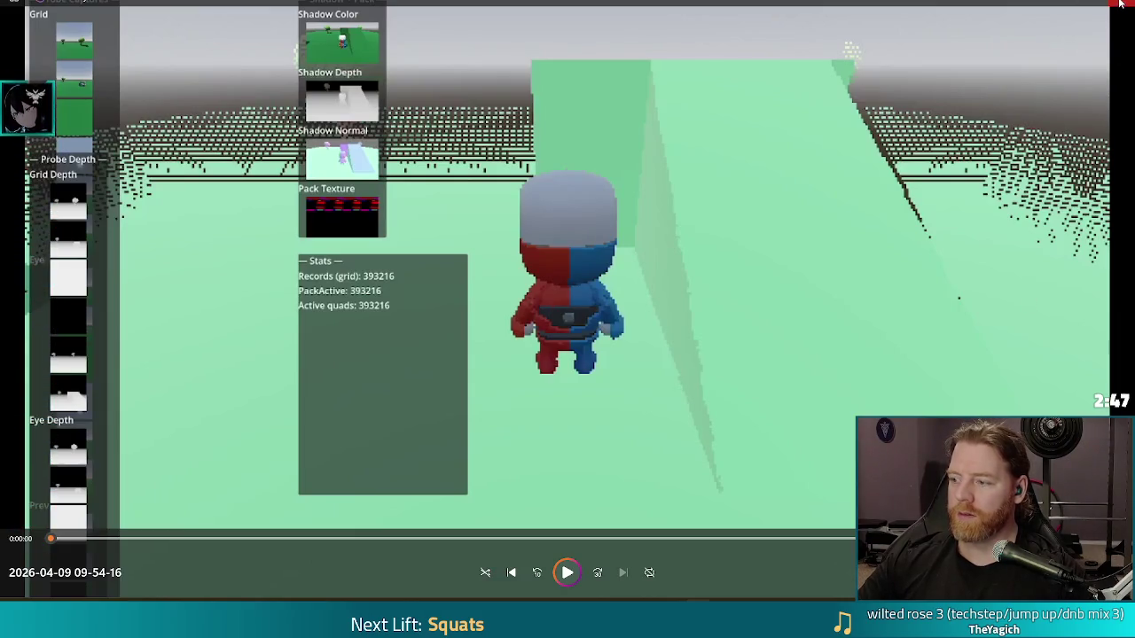
Step: Close the video player window to get back to Godot
click(1120, 5)
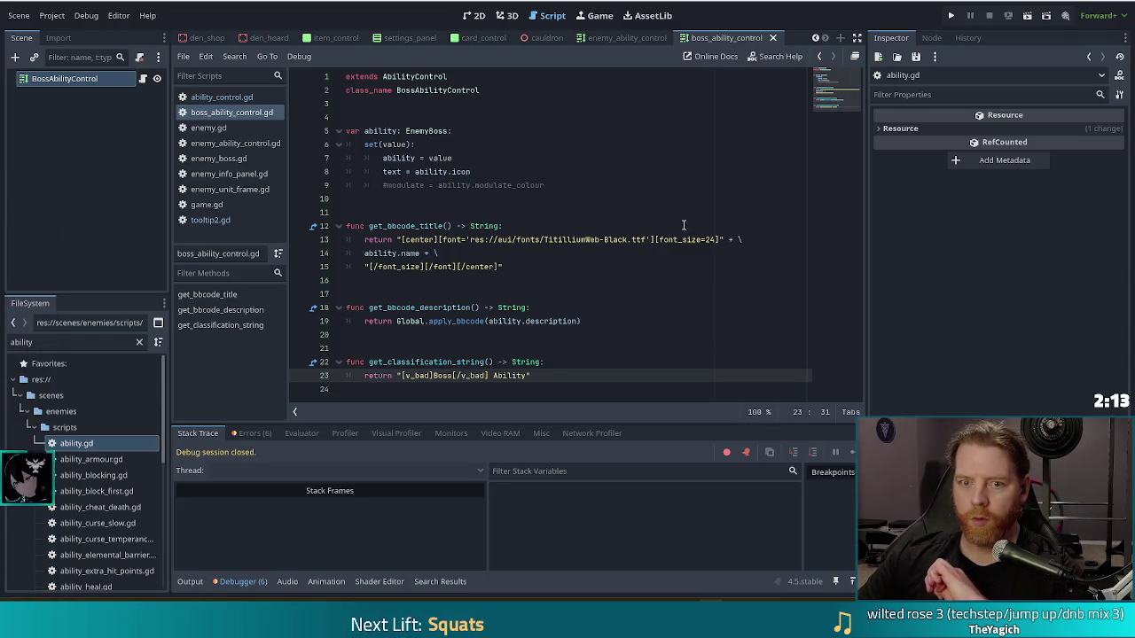
Step: Look over boss_ability_control.gd, then switch to tooltip2.gd from the script list
click(512, 280)
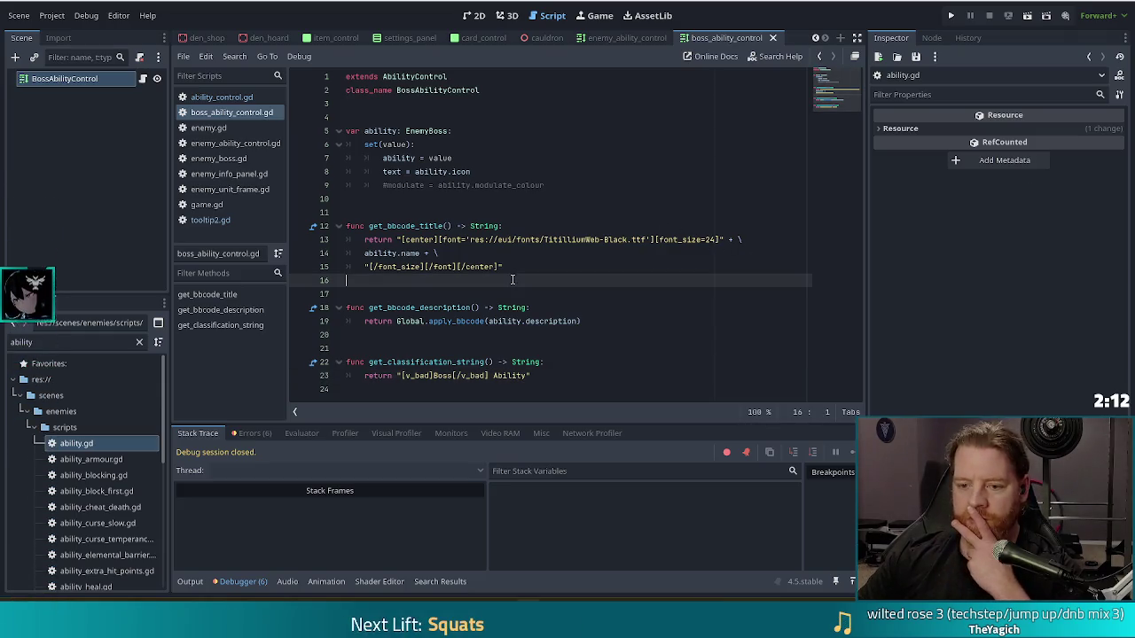
click(498, 289)
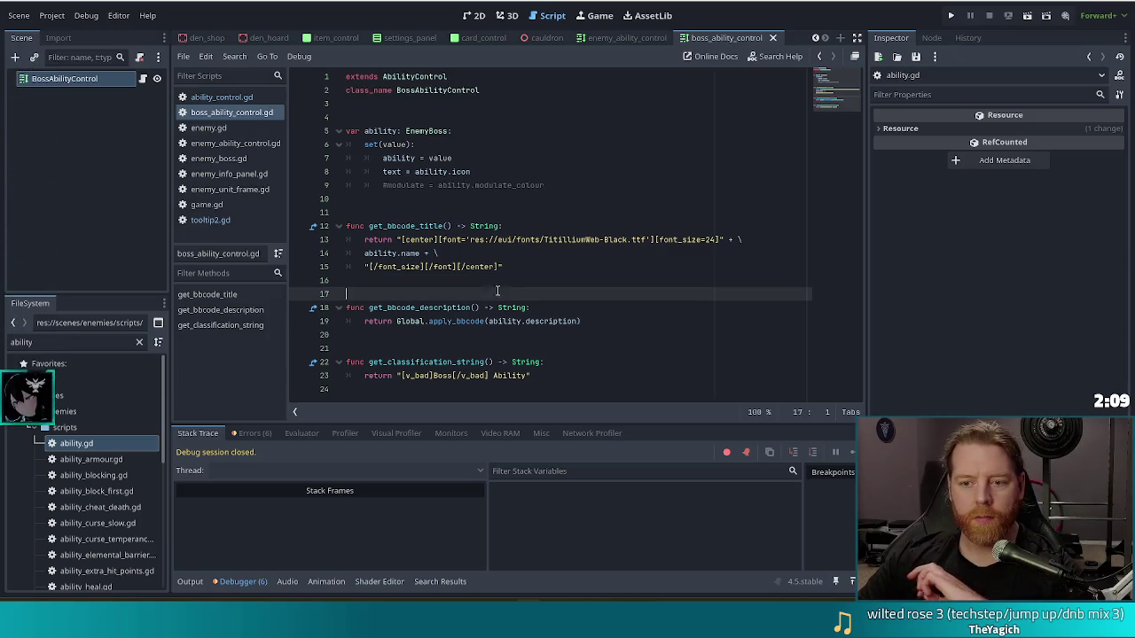
click(526, 368)
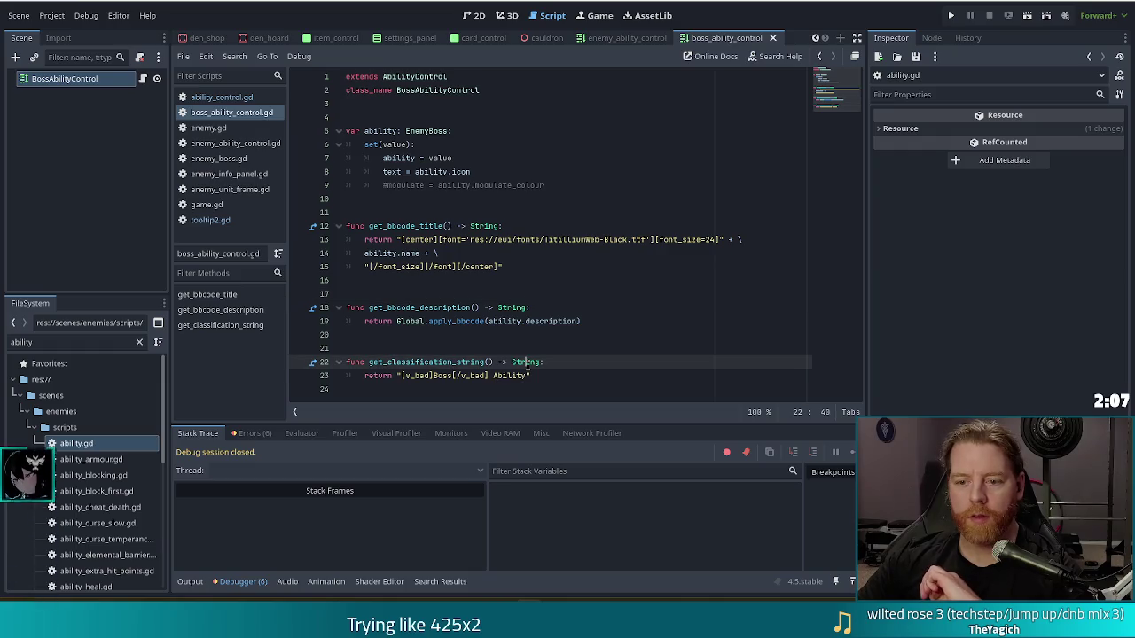
mouse_move(528, 367)
click(222, 220)
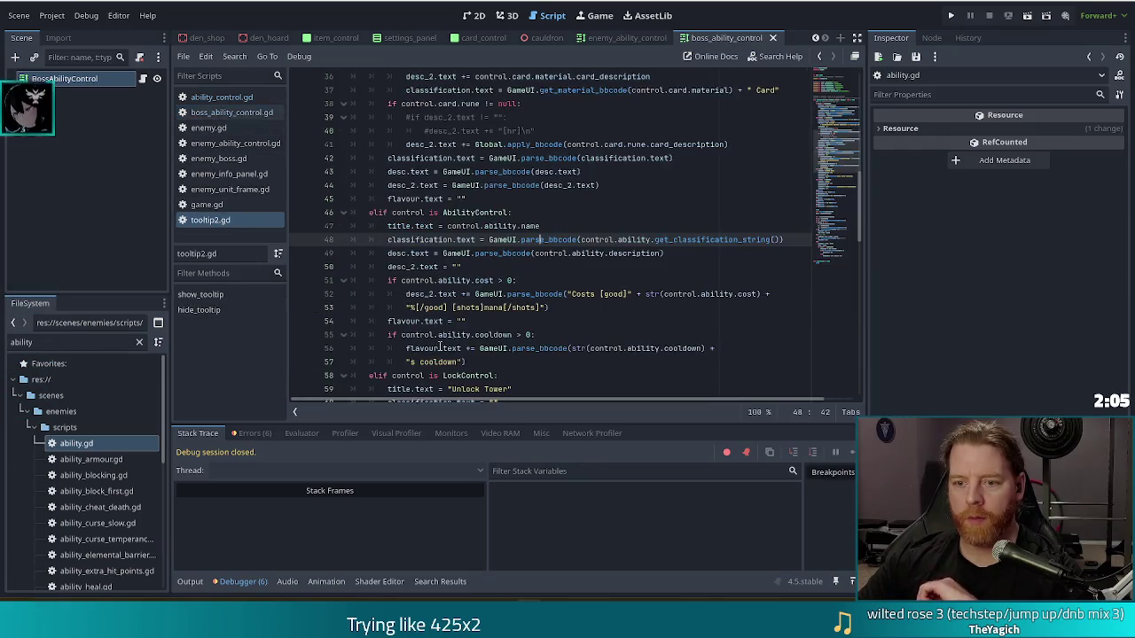
Step: Start rewriting line 51's cost check with a 'control.ability has "cost" and' condition
click(400, 252)
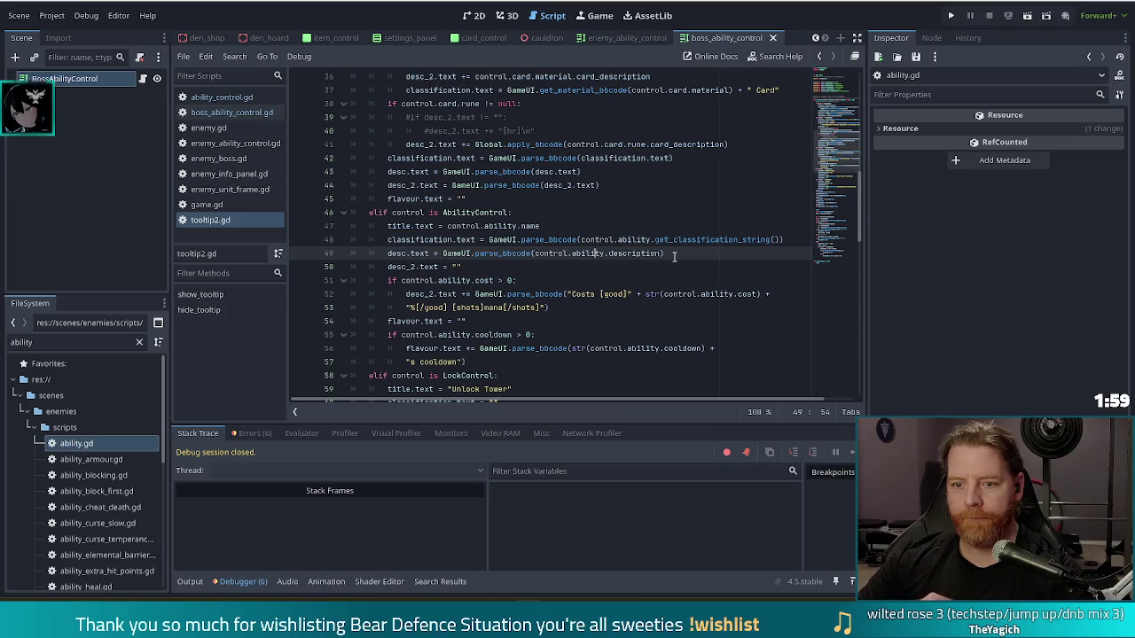
click(499, 281)
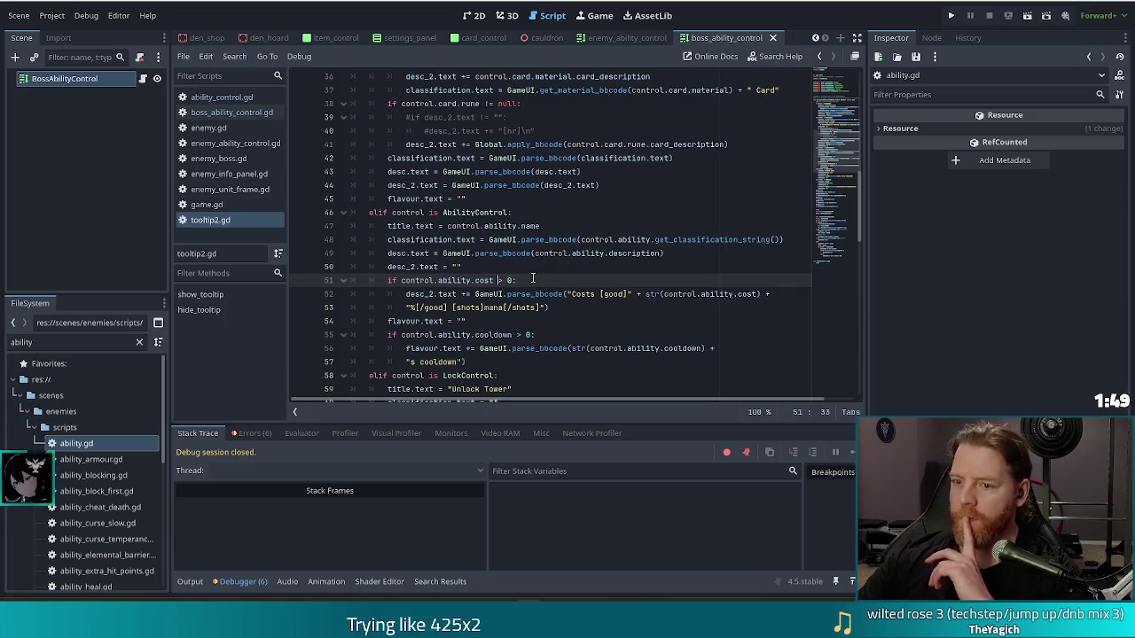
scroll(533, 262, down, 1)
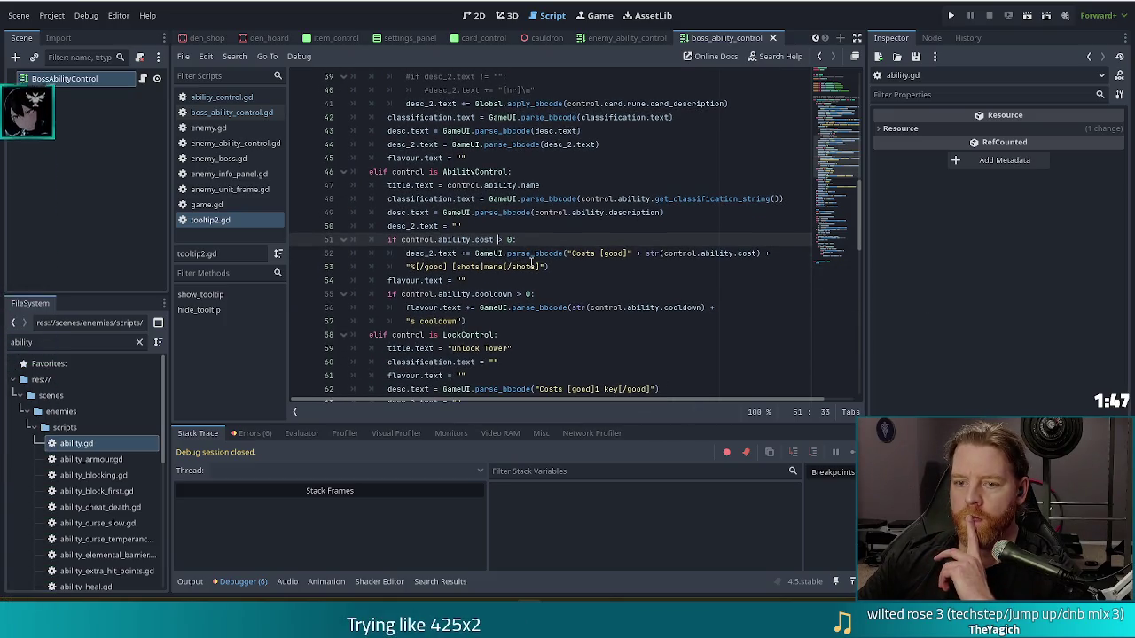
click(401, 239)
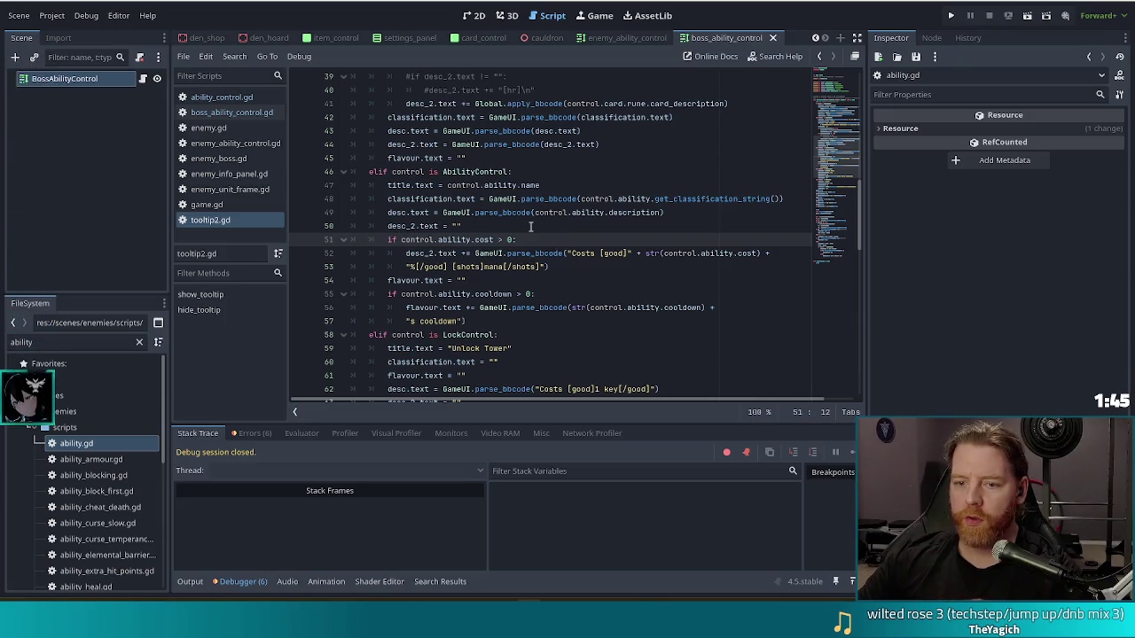
text(control.ability)
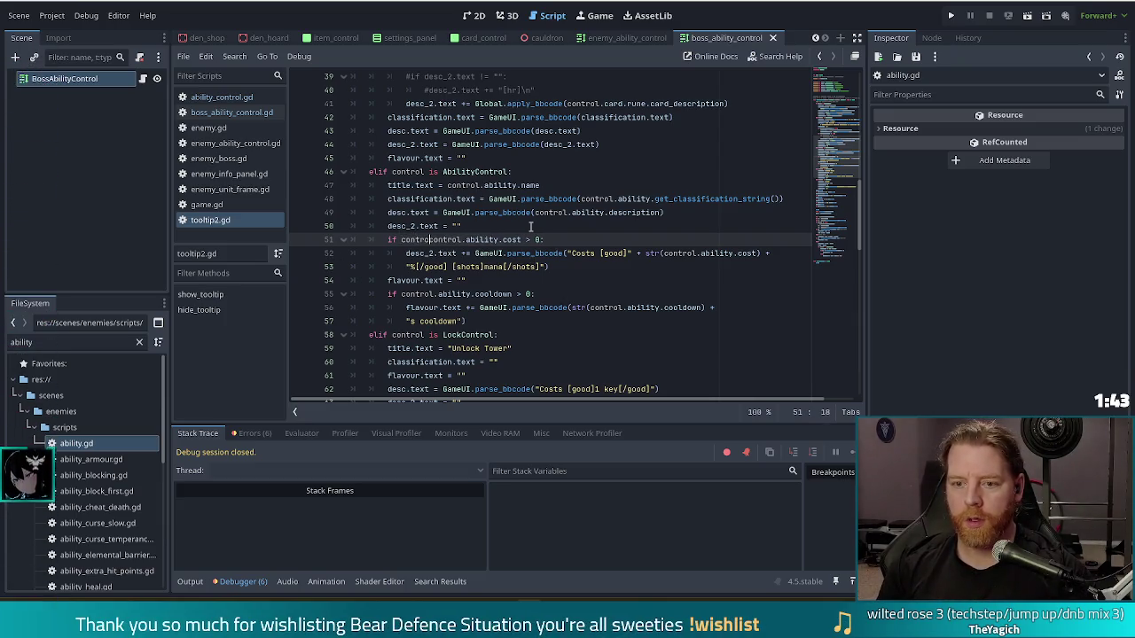
text(. )
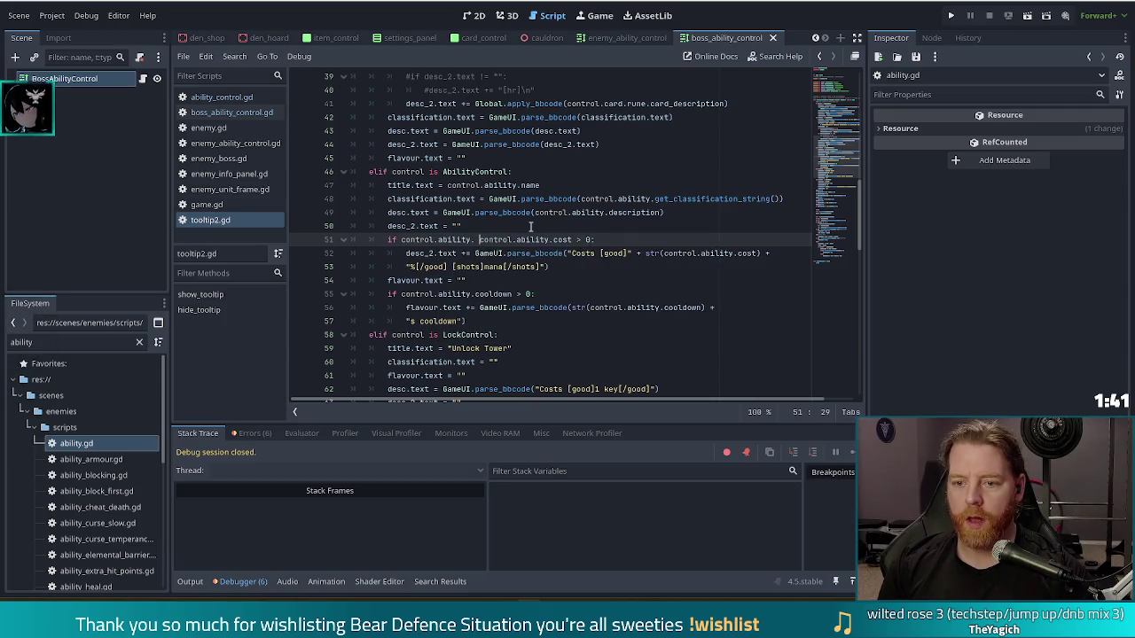
text(has cos)
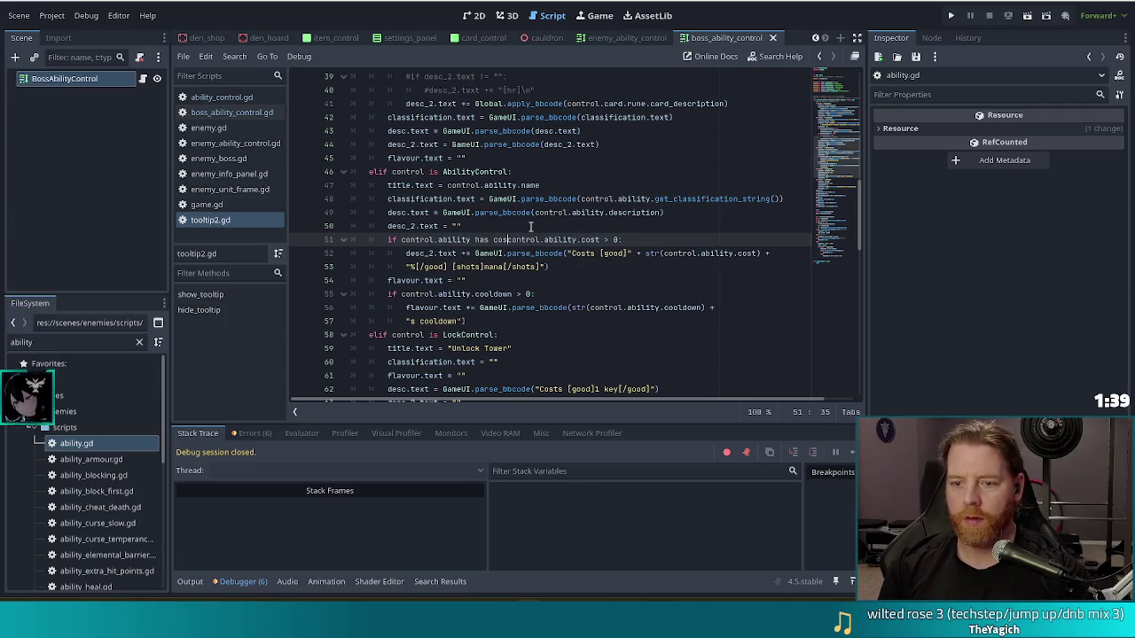
key(BackSpace)
key(BackSpace)
text("cost)
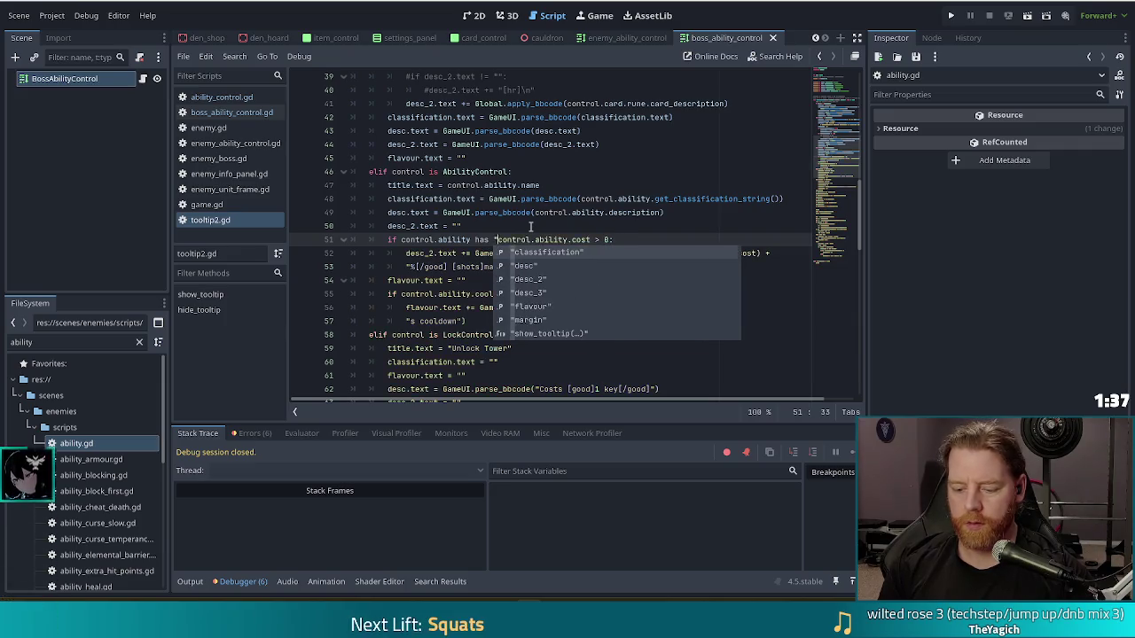
text(" an )
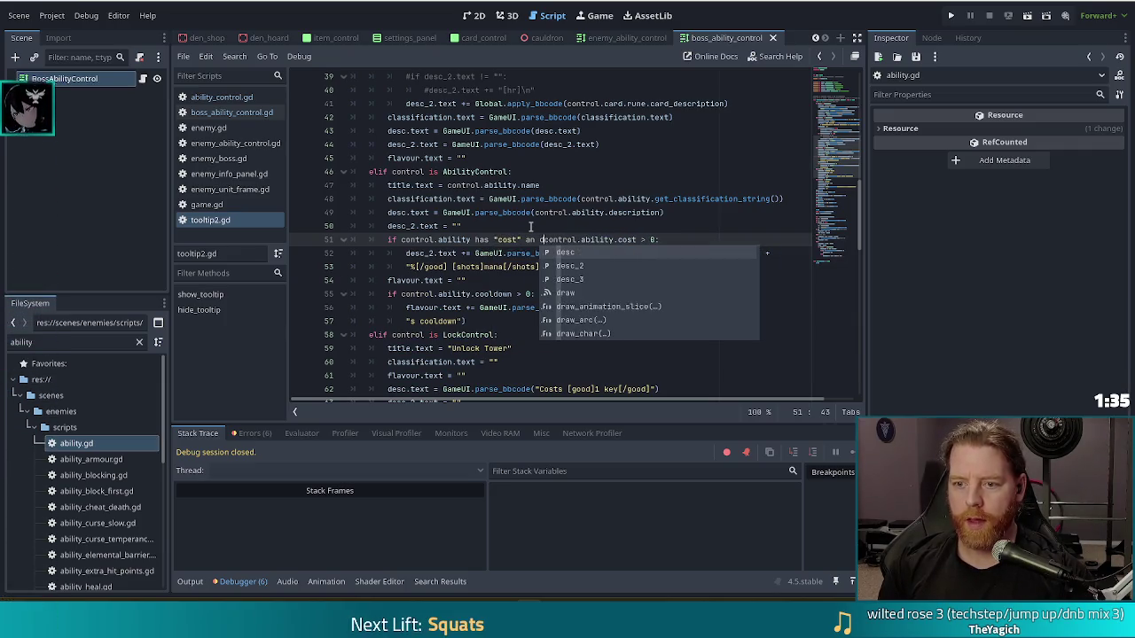
text(d)
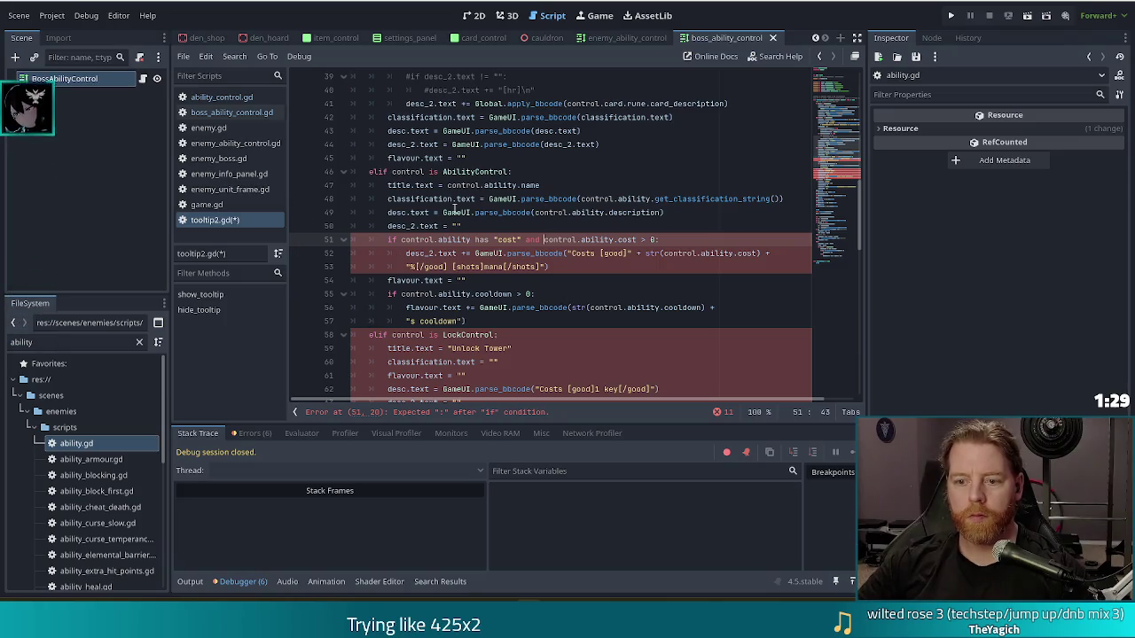
Step: Rework it into 'if "cost" in control.ability and control.ability.cost > 0:' and save tooltip2.gd
double_click(485, 240)
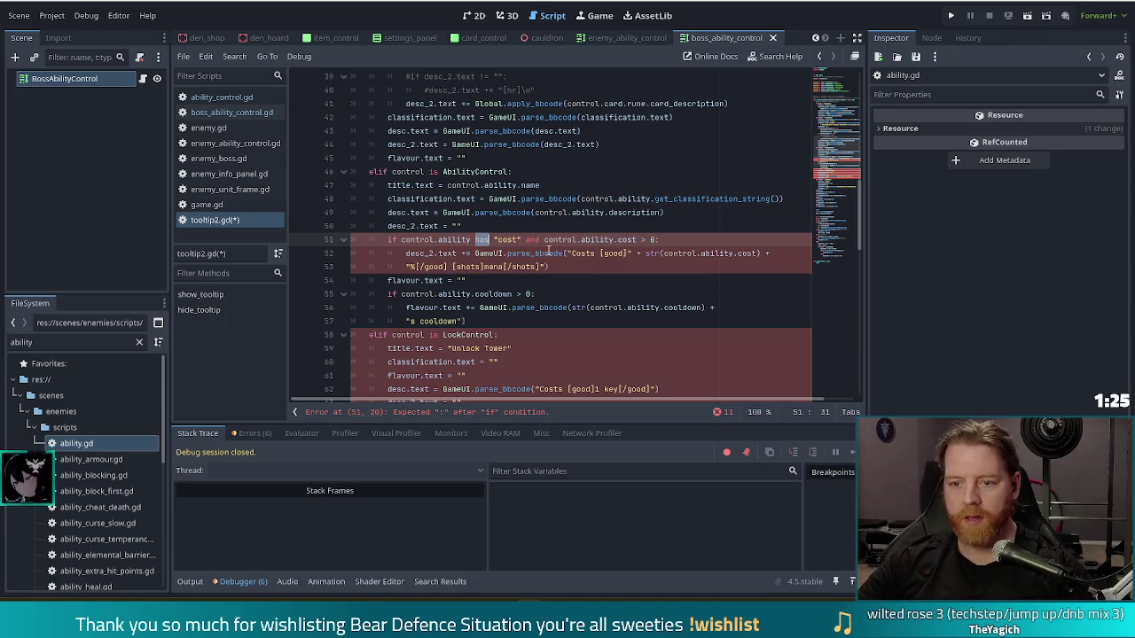
key(BackSpace)
key(BackSpace)
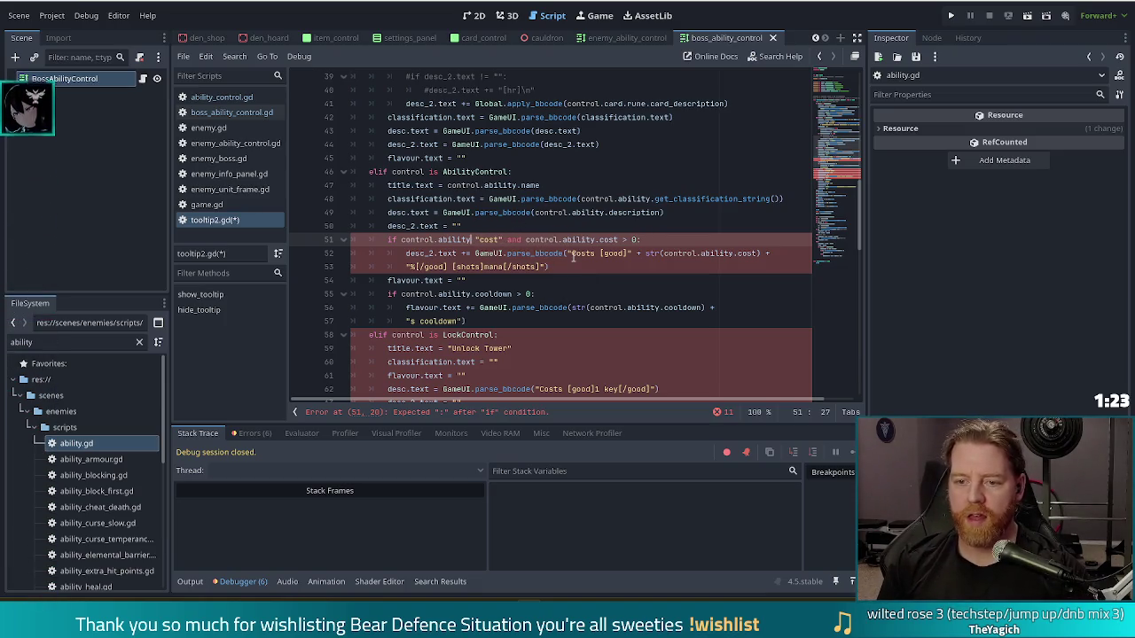
key(Delete)
key(Delete)
key(Delete)
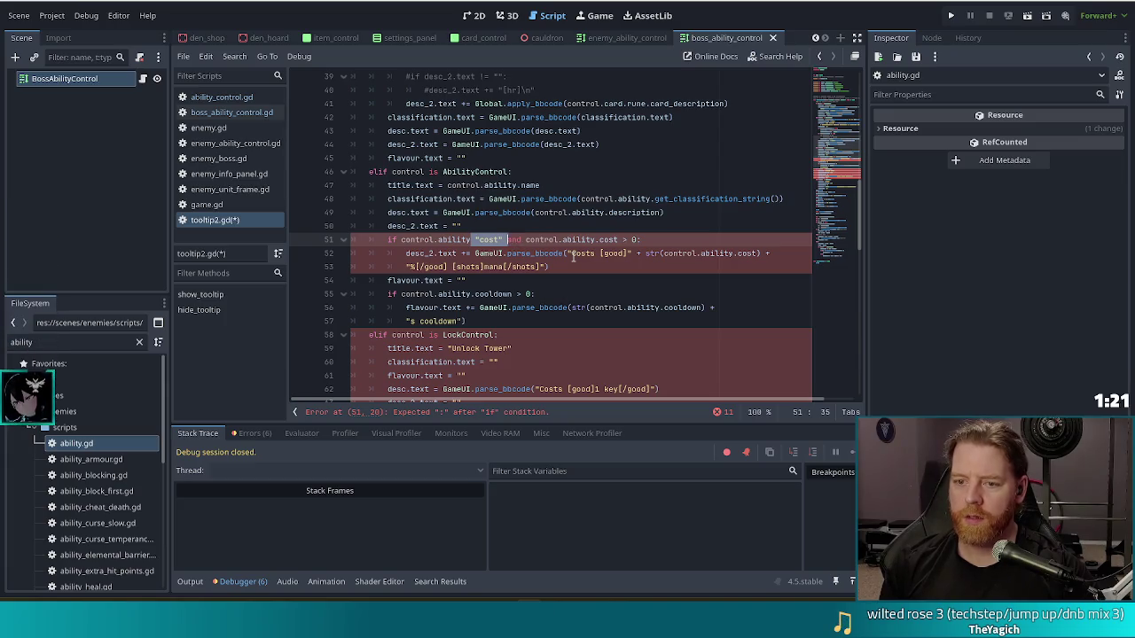
key(ctrl+Left)
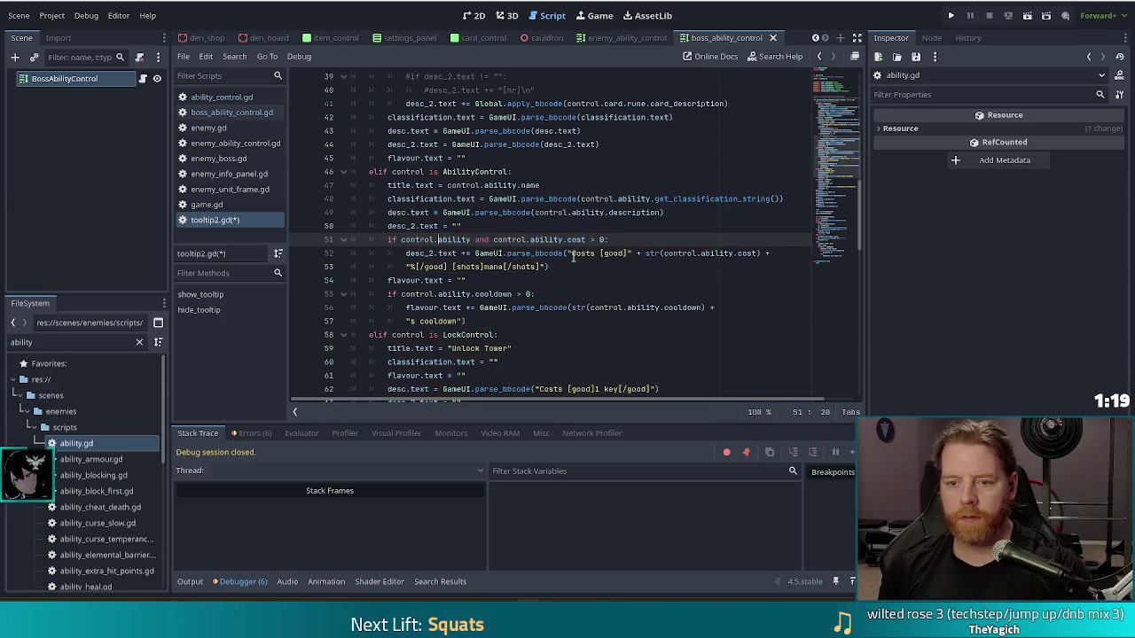
text("cost" in)
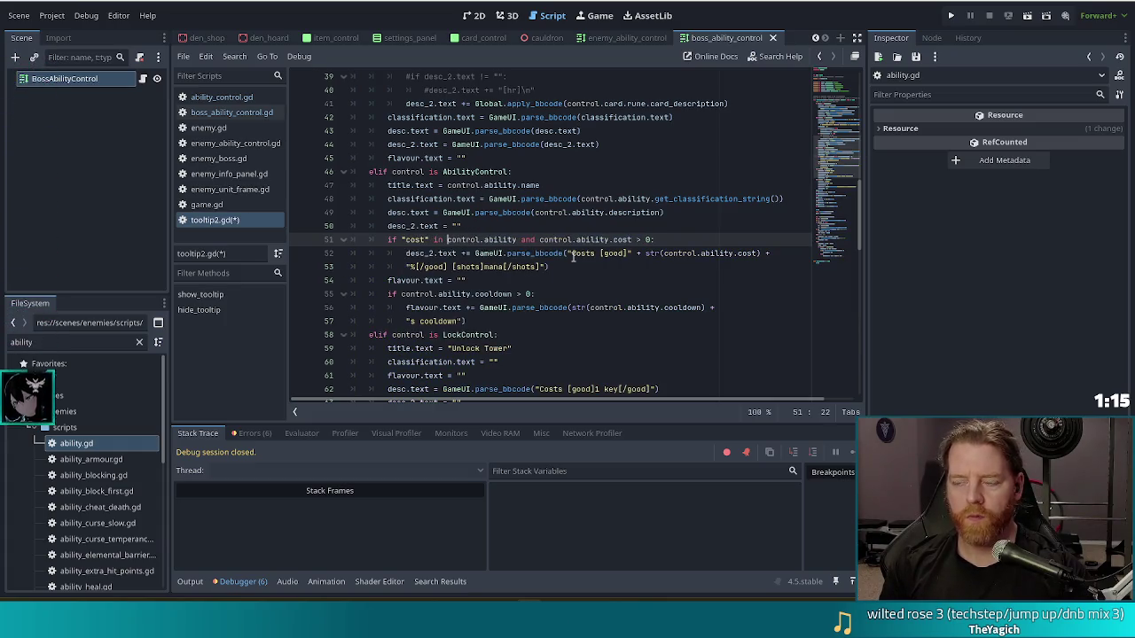
key(ctrl+s)
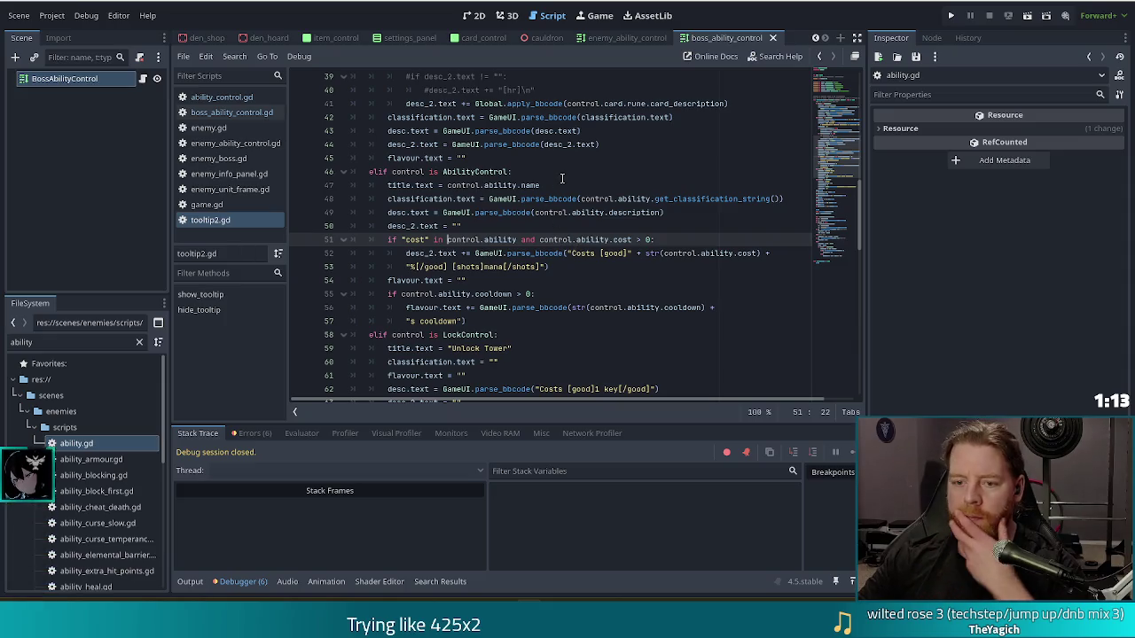
click(443, 280)
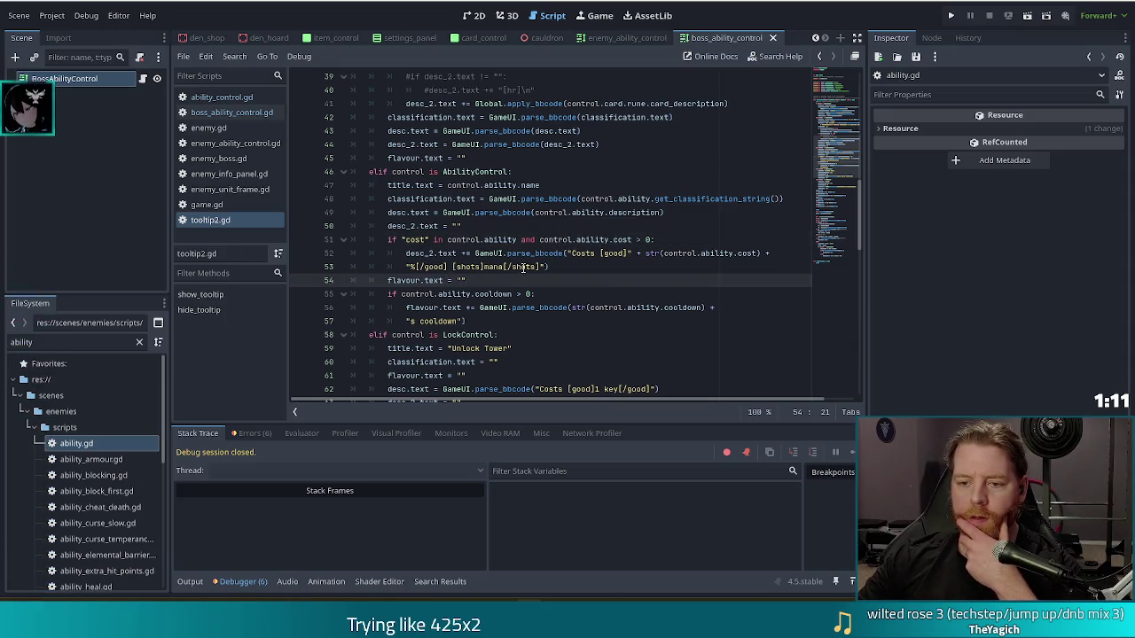
scroll(445, 267, down, 1)
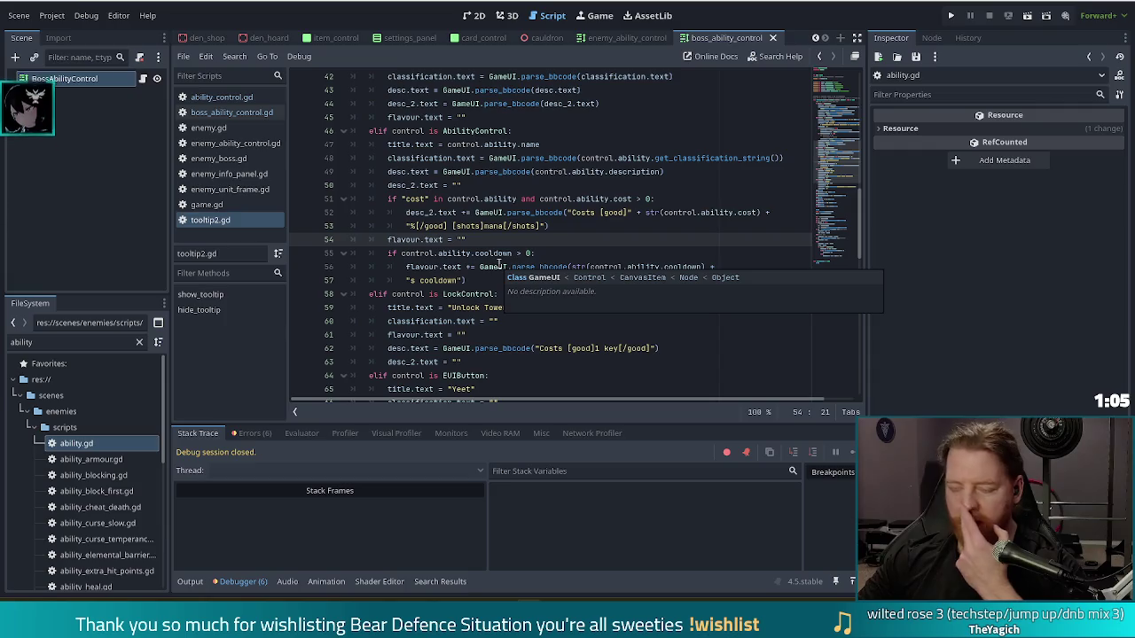
Step: Insert '"cooldown" in' after 'if' on line 55, save, and run the project
click(430, 253)
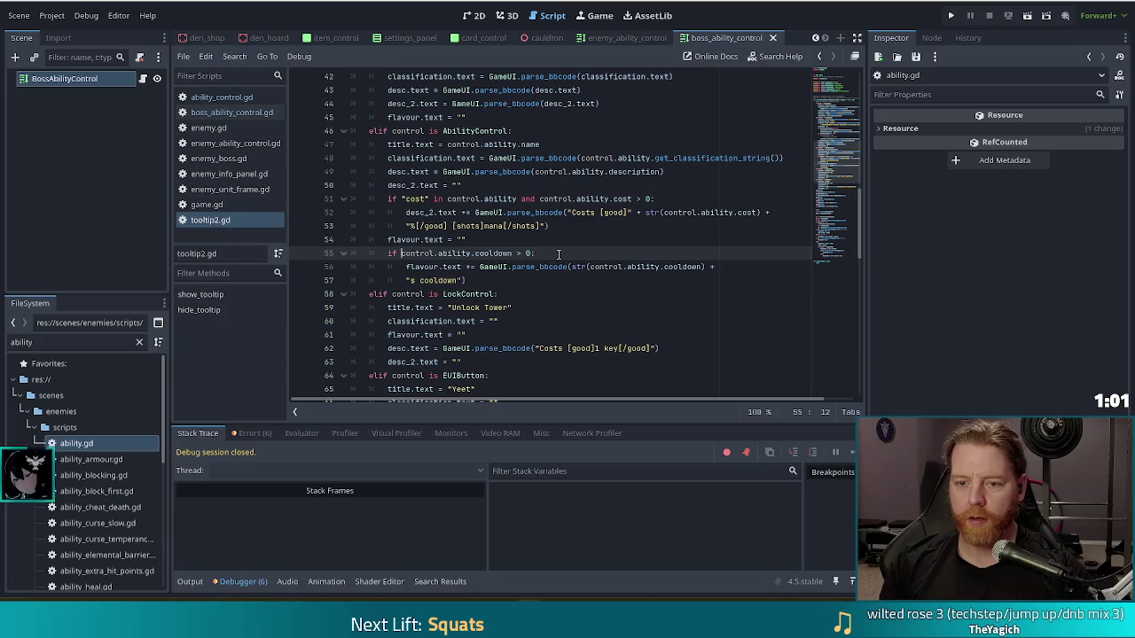
text("cooldown")
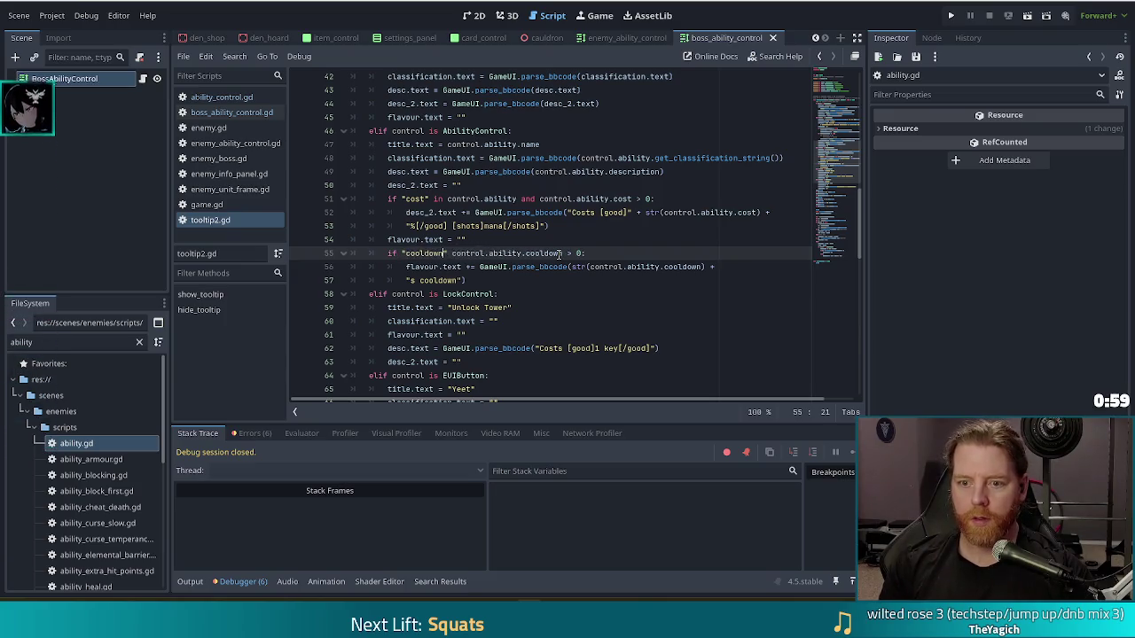
text( in)
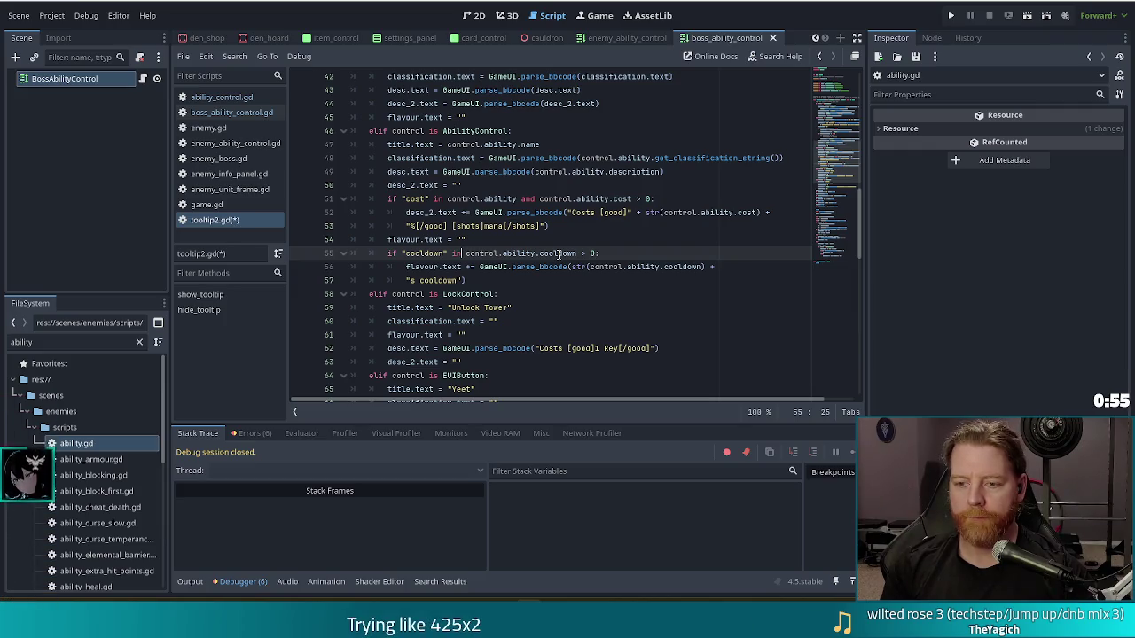
key(ctrl+s)
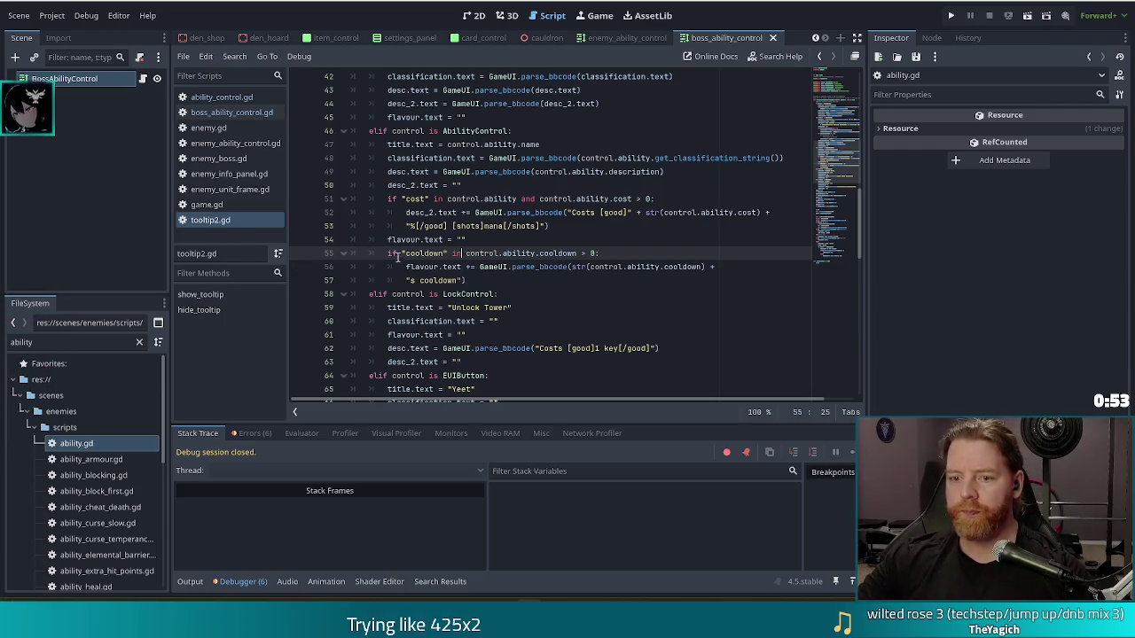
drag(458, 257, 486, 255)
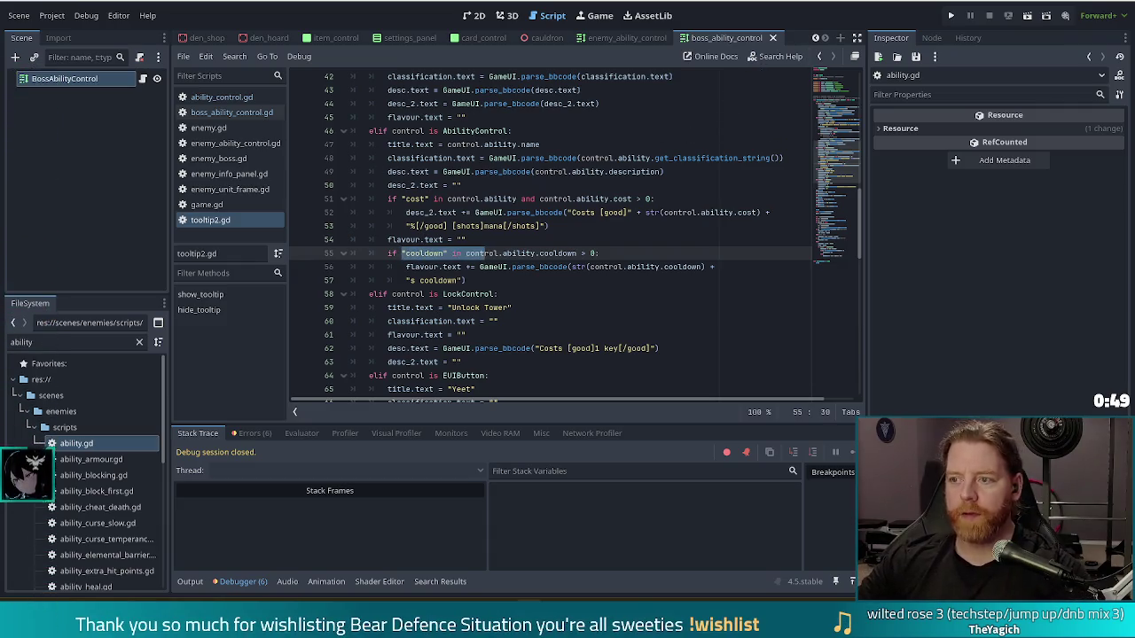
click(951, 15)
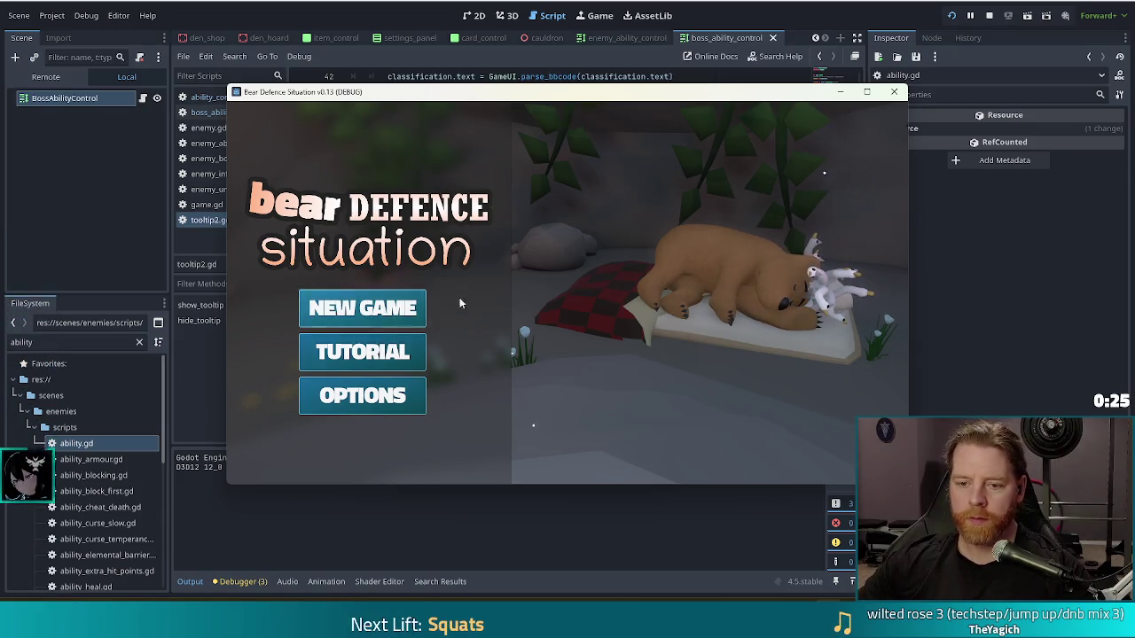
Step: Start a new game, run 'set_enemy golem_fire_sorcerer' in the console, and accept both wave rewards
click(413, 312)
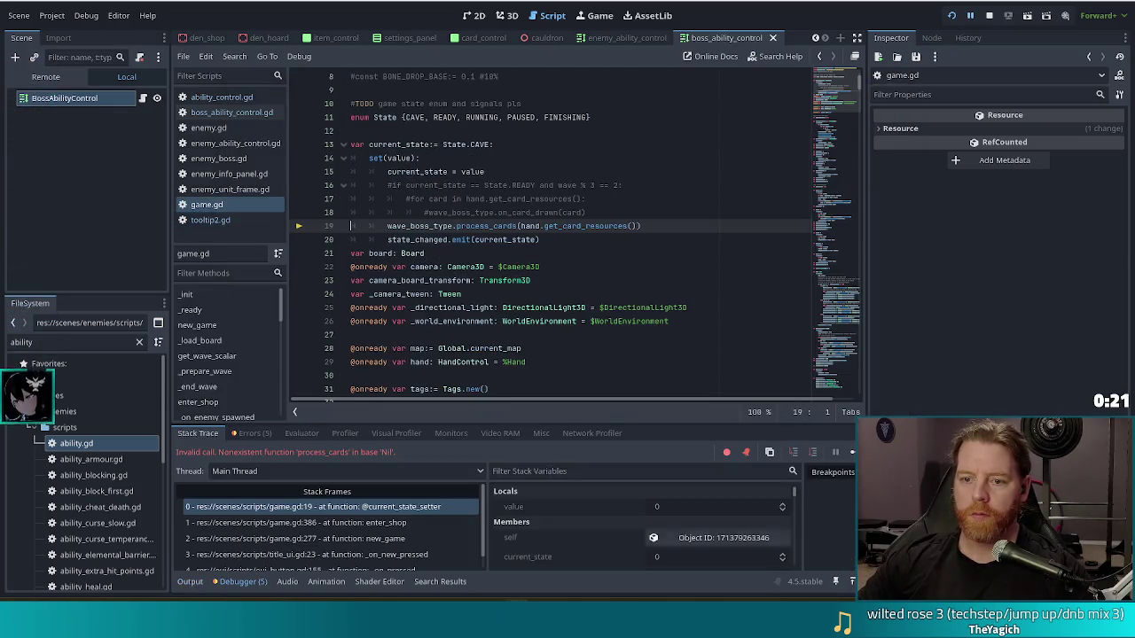
key(F12)
key(grave)
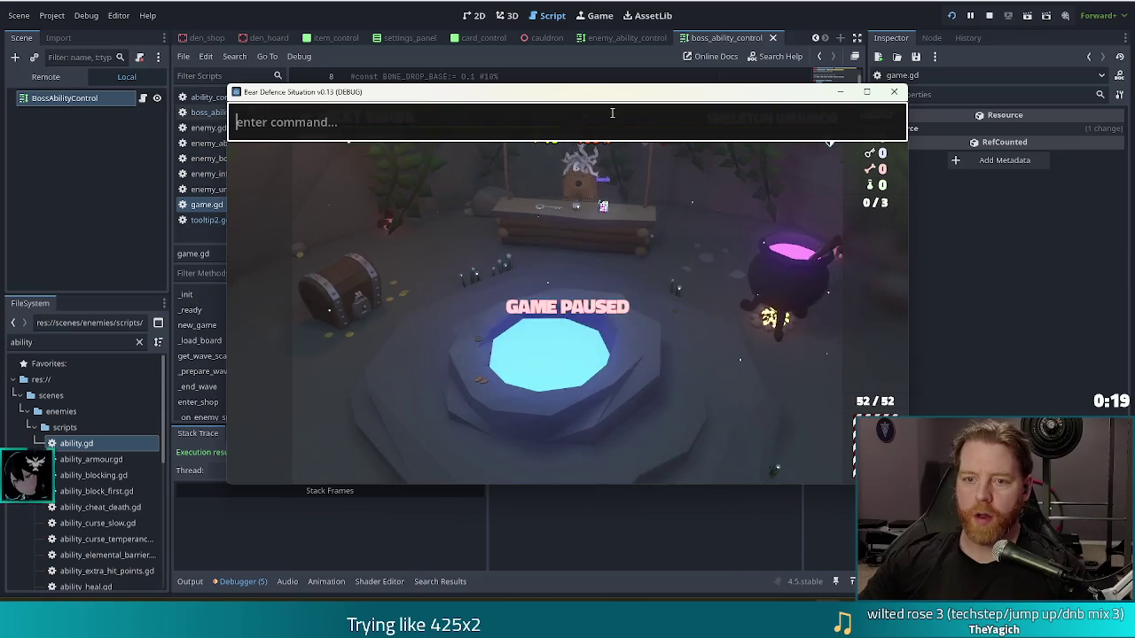
text(set_enemy golem_fire)
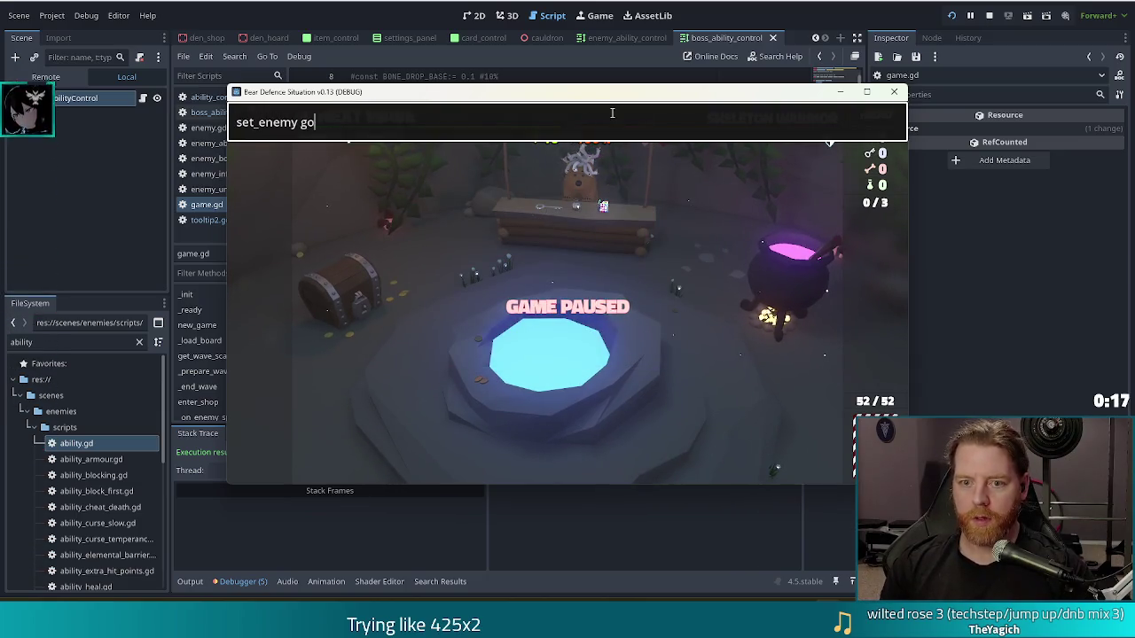
text(_sorcerer)
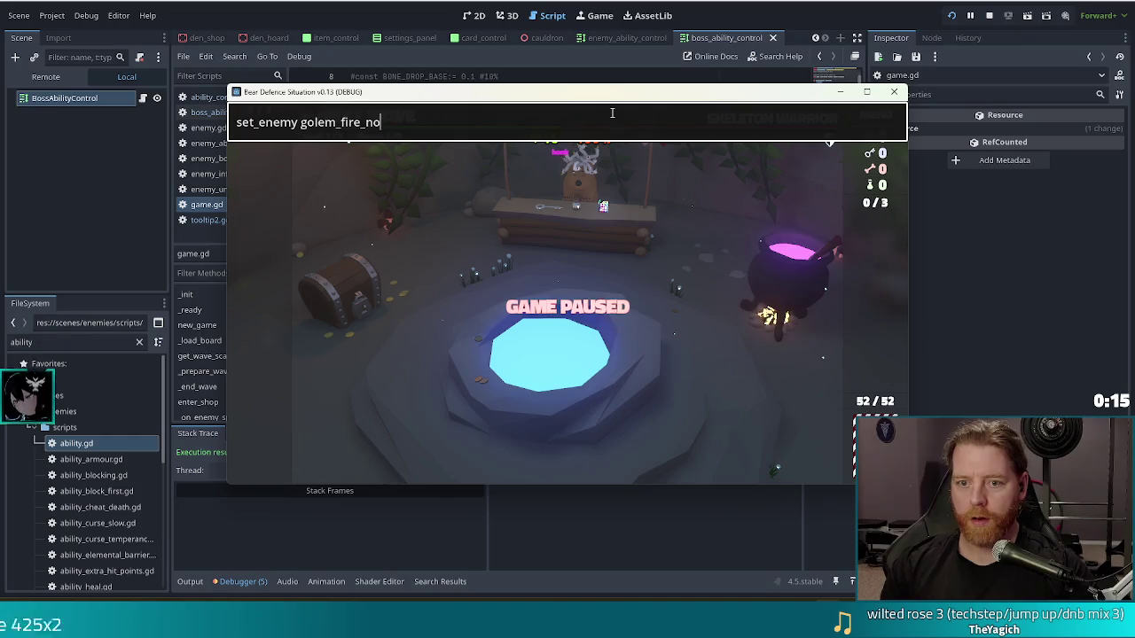
key(Return)
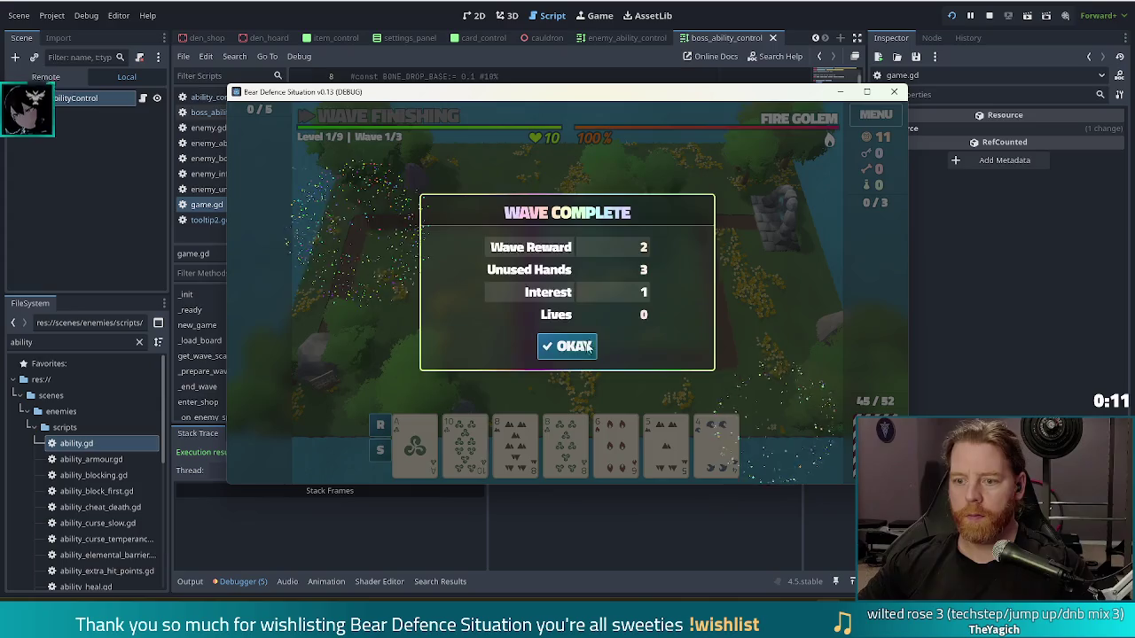
click(586, 344)
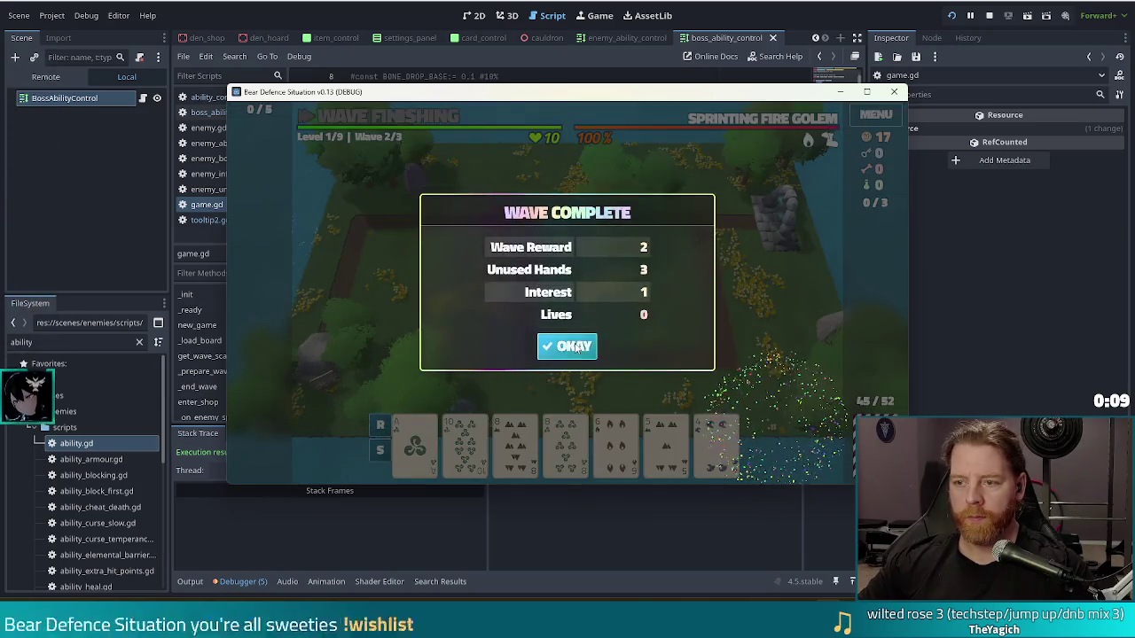
click(568, 346)
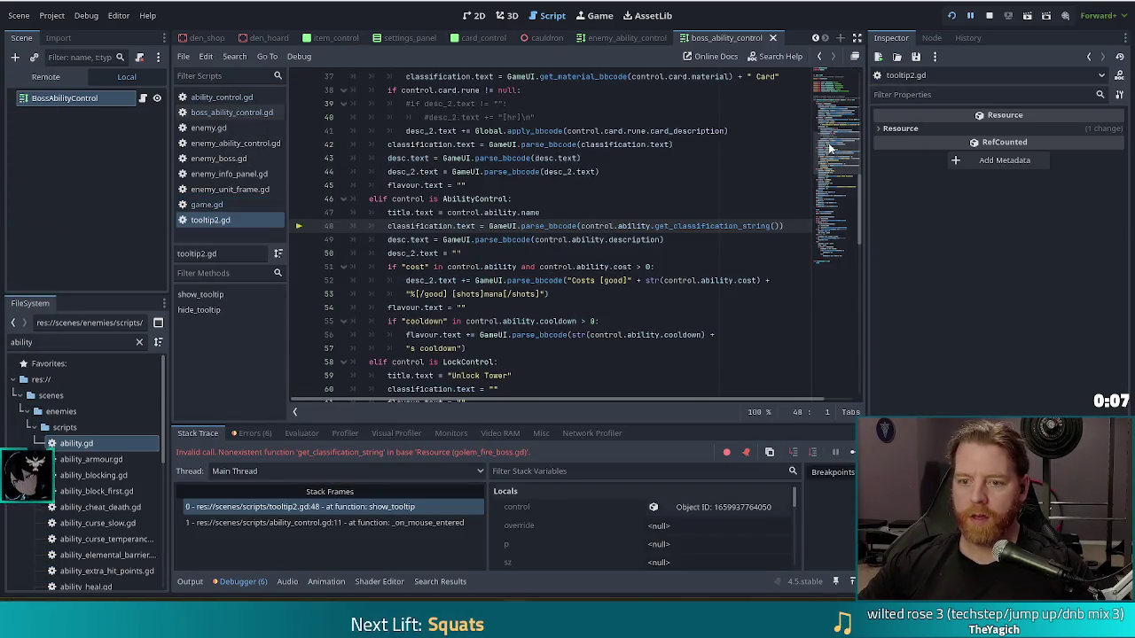
Step: Remove 'ability.' from line 48's get_classification_string call and resume the game
double_click(634, 225)
key(BackSpace)
key(BackSpace)
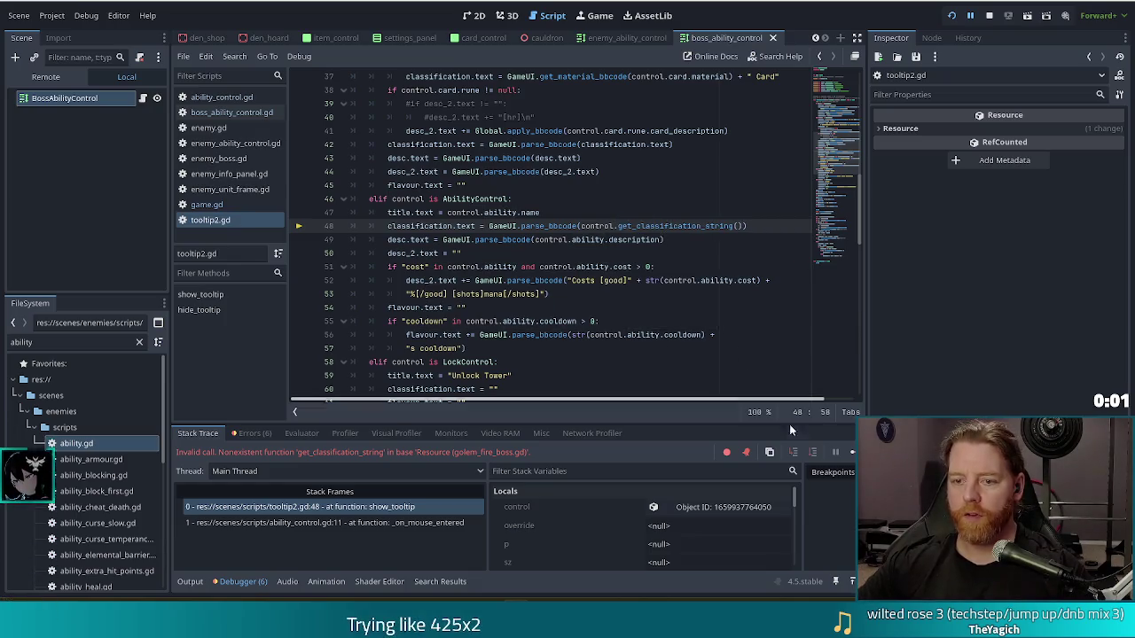
key(F5)
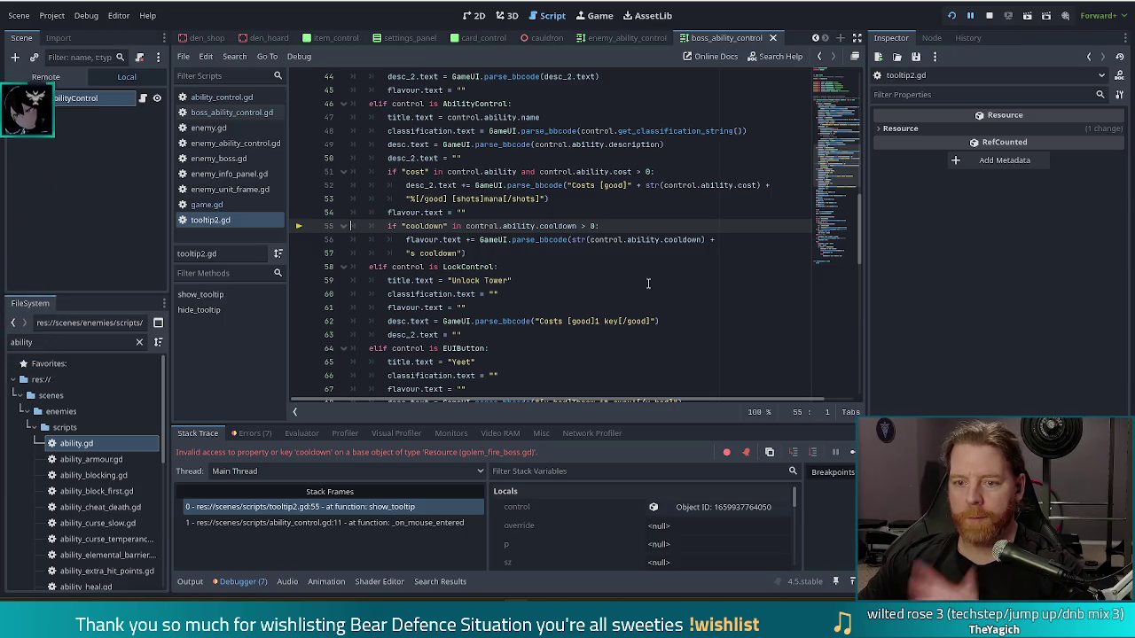
Step: Make line 55 read 'if "cooldown" in control.ability and control.ability.cooldown > 0:', save, and continue
click(463, 226)
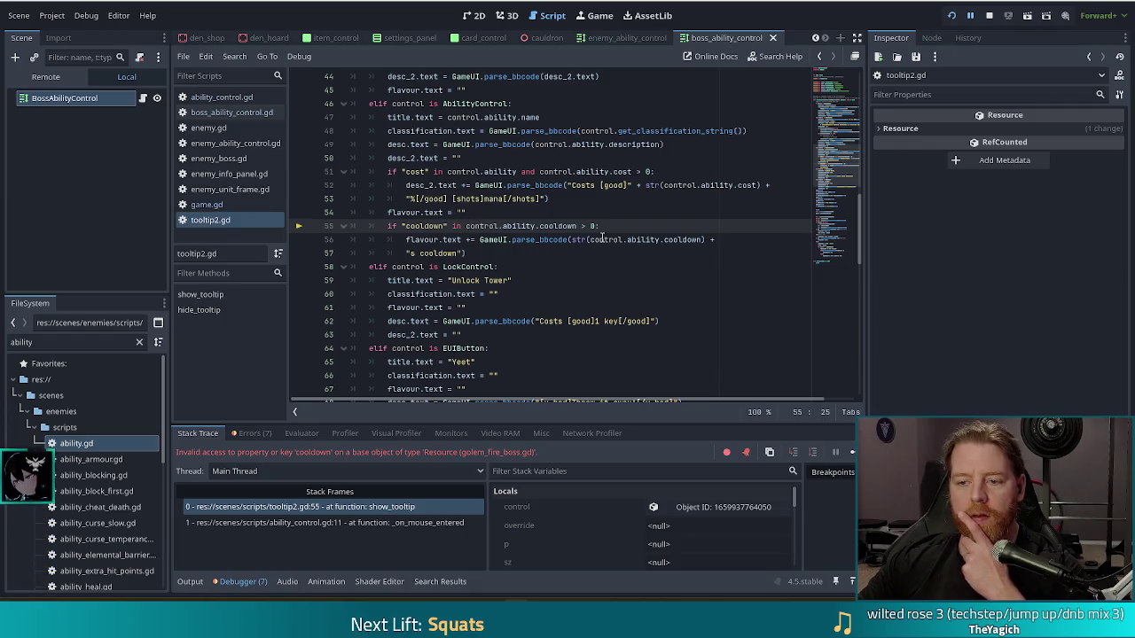
mouse_move(601, 238)
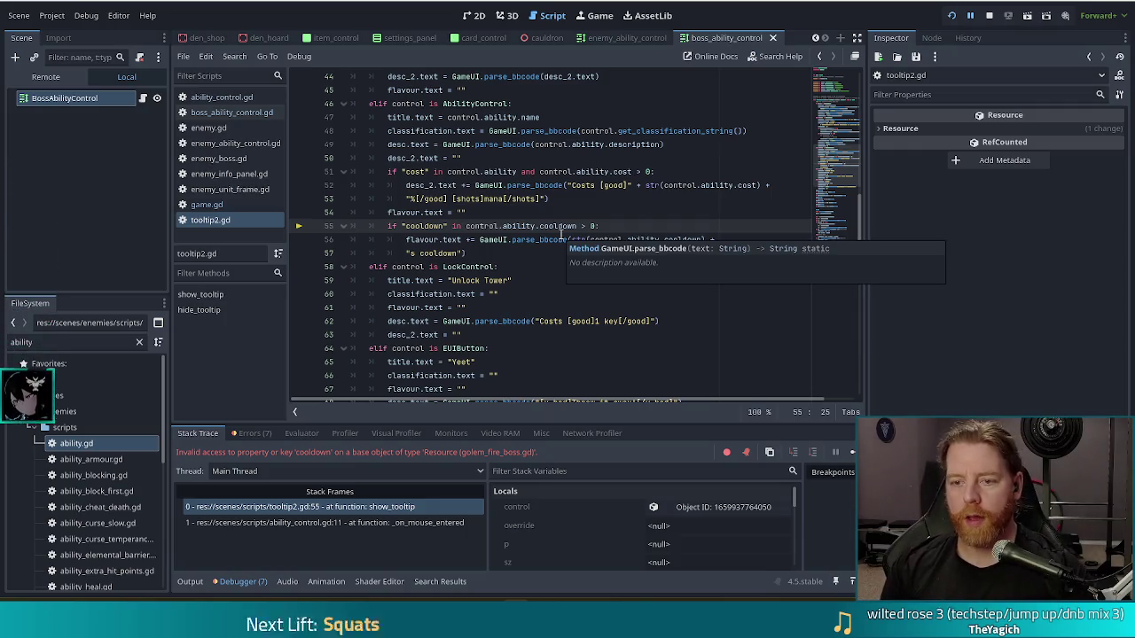
text(control.ab)
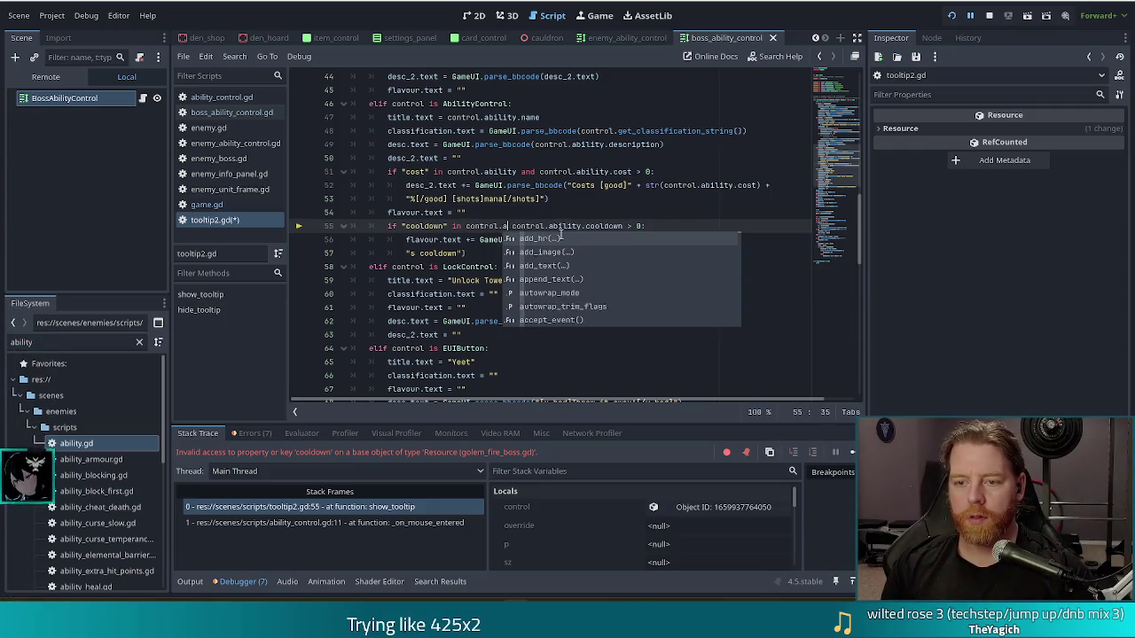
text(ility and)
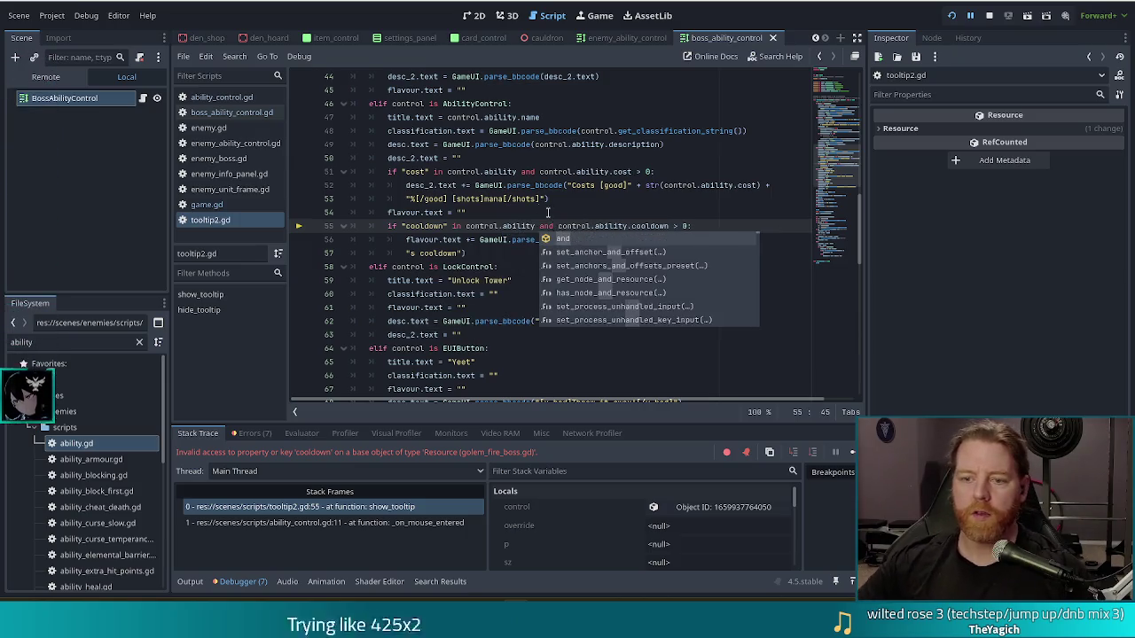
key(Escape)
key(Up)
key(ctrl+s)
key(F12)
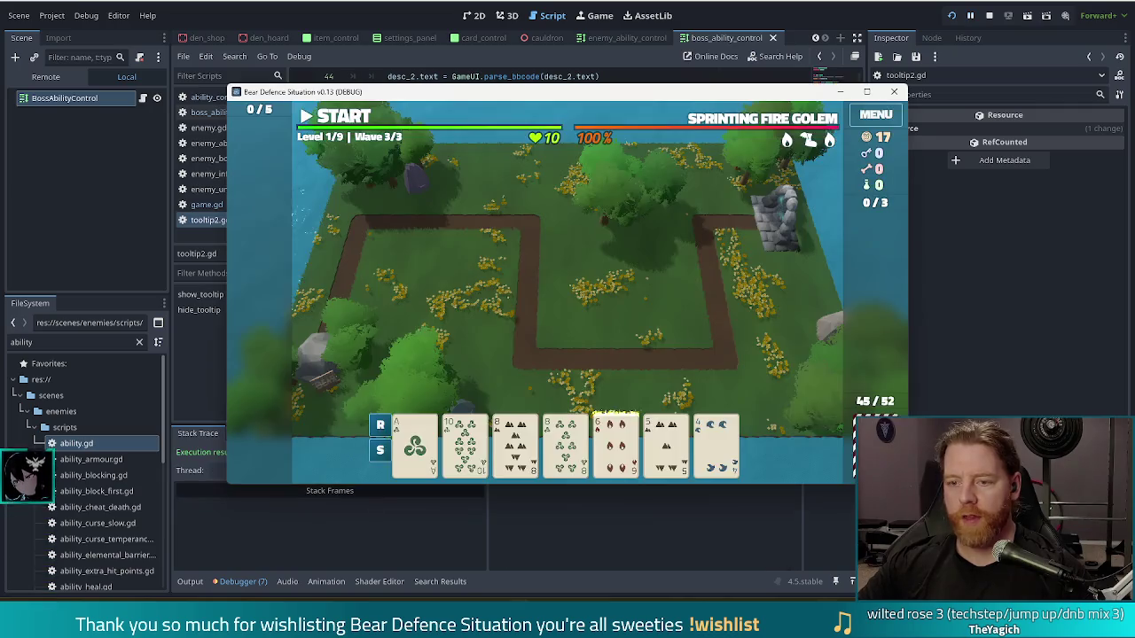
Step: View the fire golem's boss ability tooltip in the HUD, then stop the game with F8
mouse_move(829, 140)
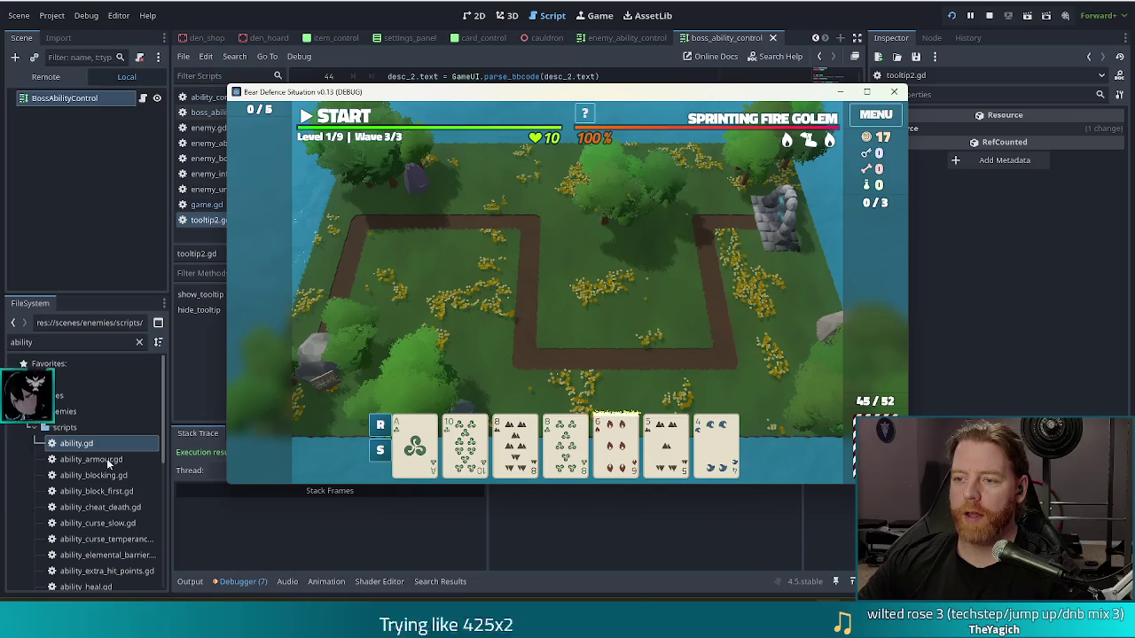
key(F8)
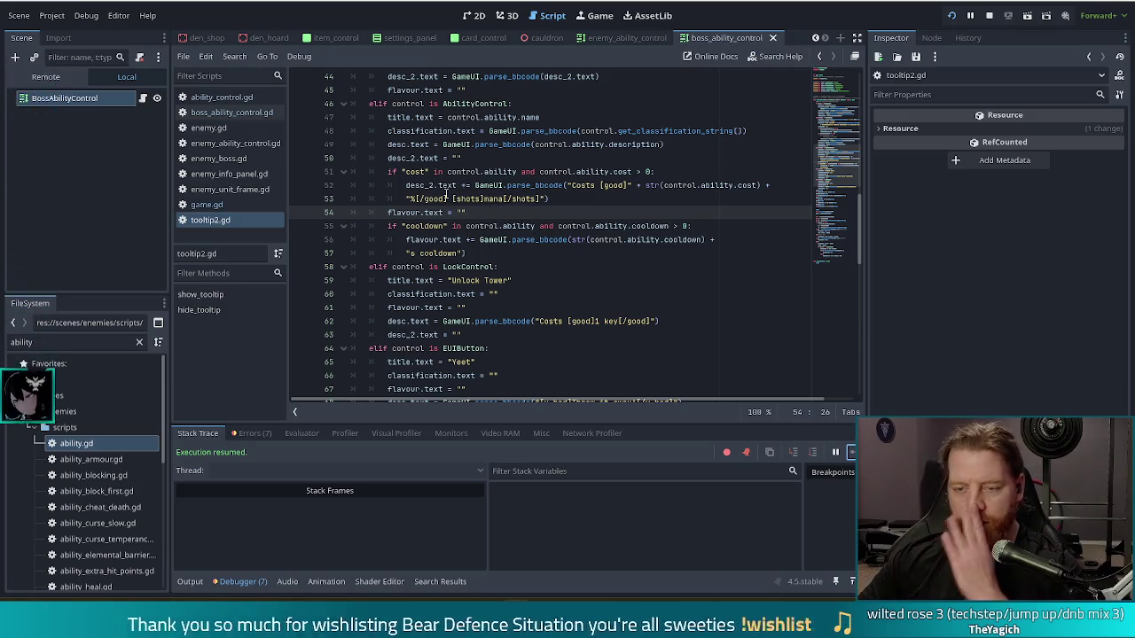
Step: Filter the FileSystem for 'fire boss' and open golem_fire_boss.tres in the Inspector
double_click(25, 342)
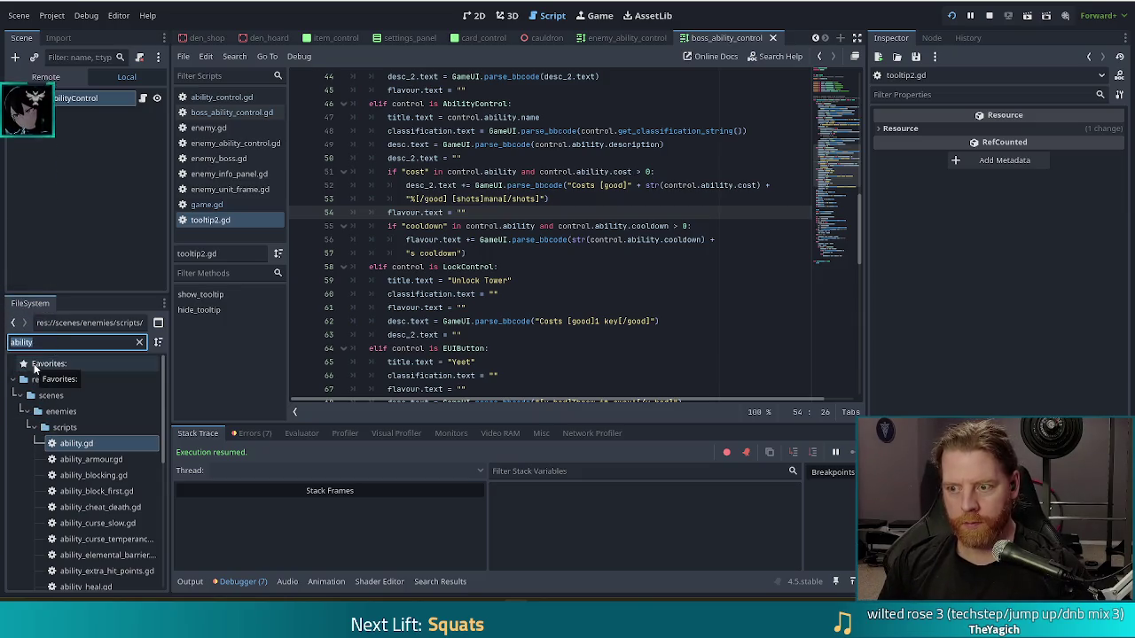
key(BackSpace)
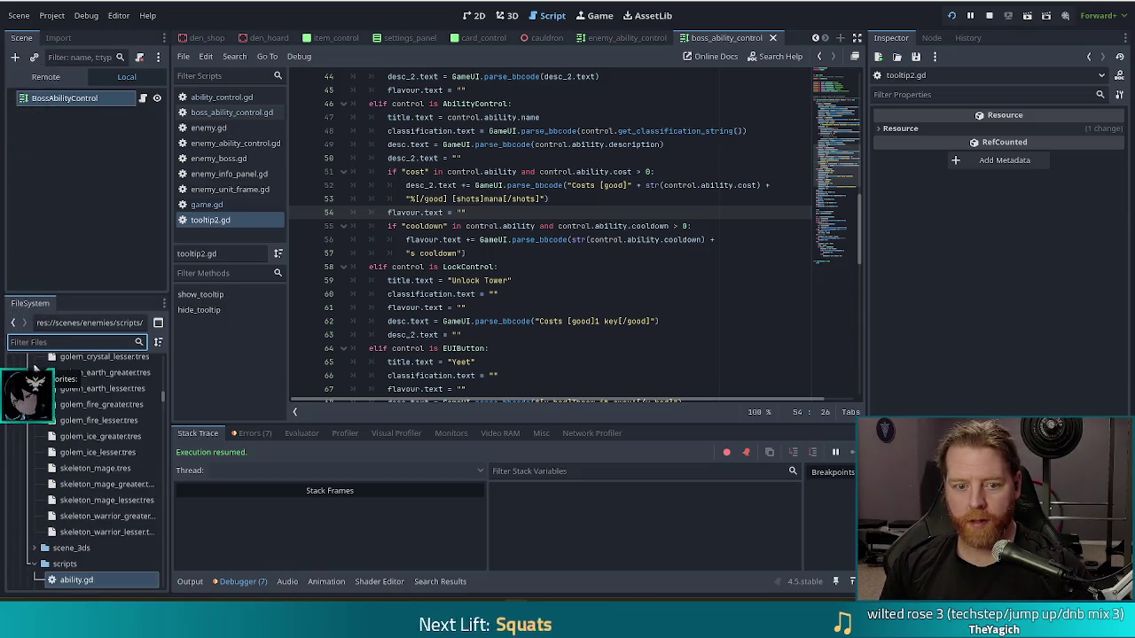
text(fir)
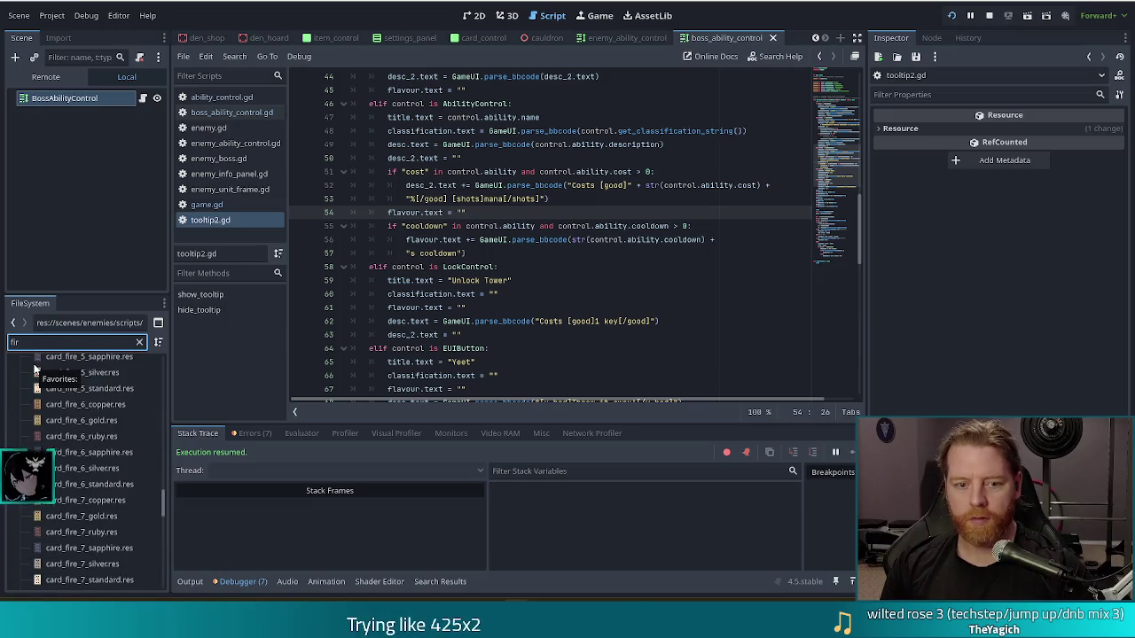
text(e boss)
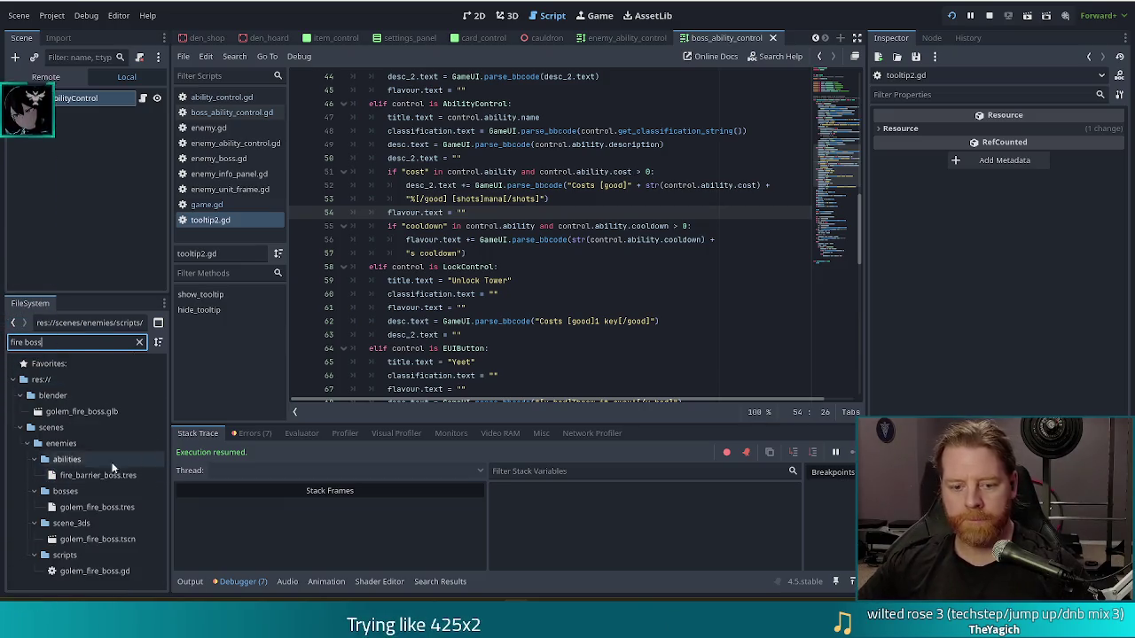
click(98, 507)
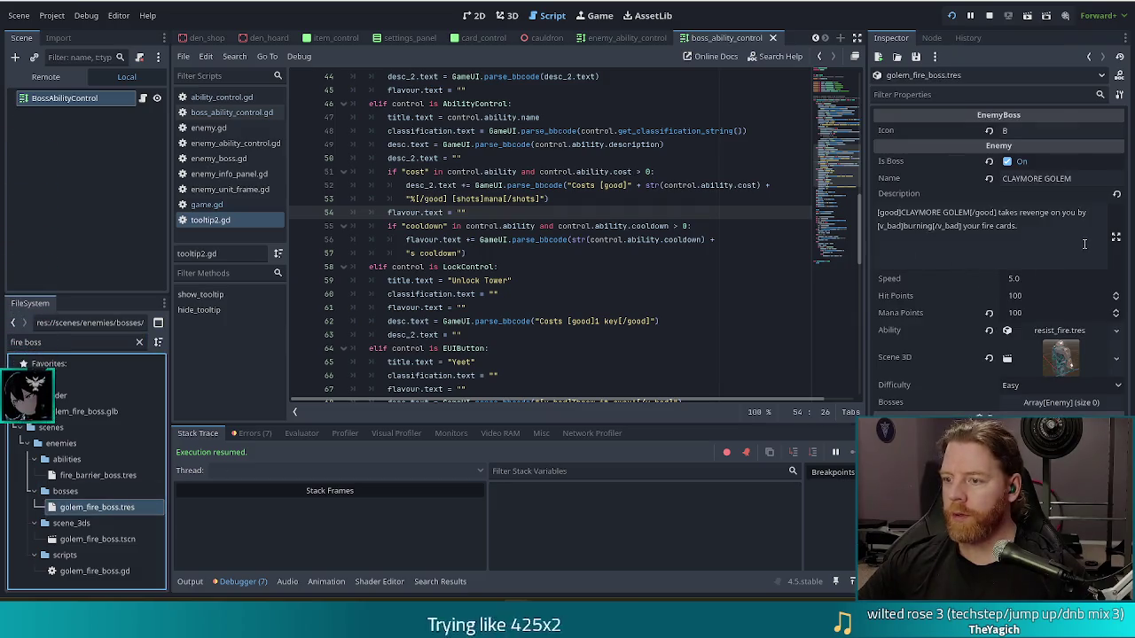
Step: Wrap '1 life' in [damage] tags and 'scored.' in [good] tags in the Claymore Golem description
click(1059, 229)
key(BackSpace)
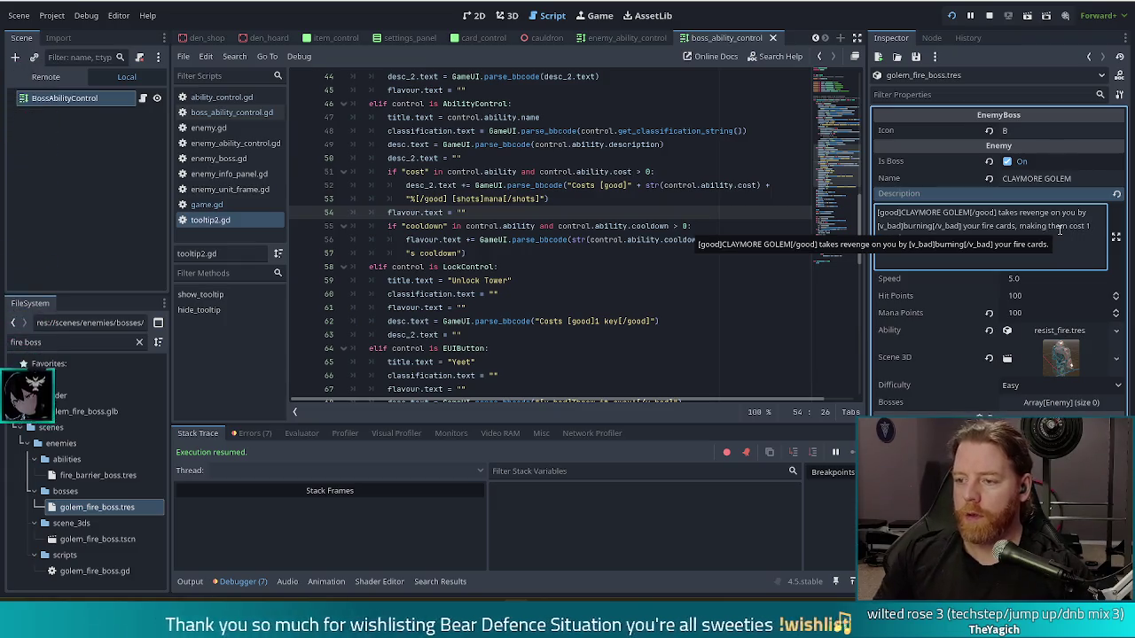
text(life t)
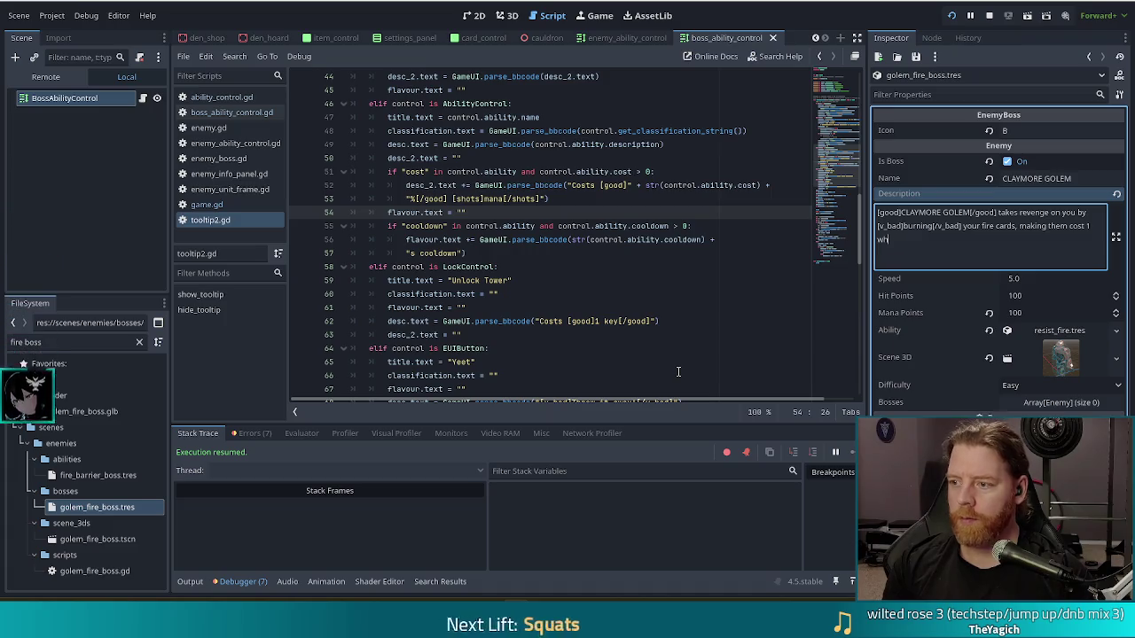
text(when scored.)
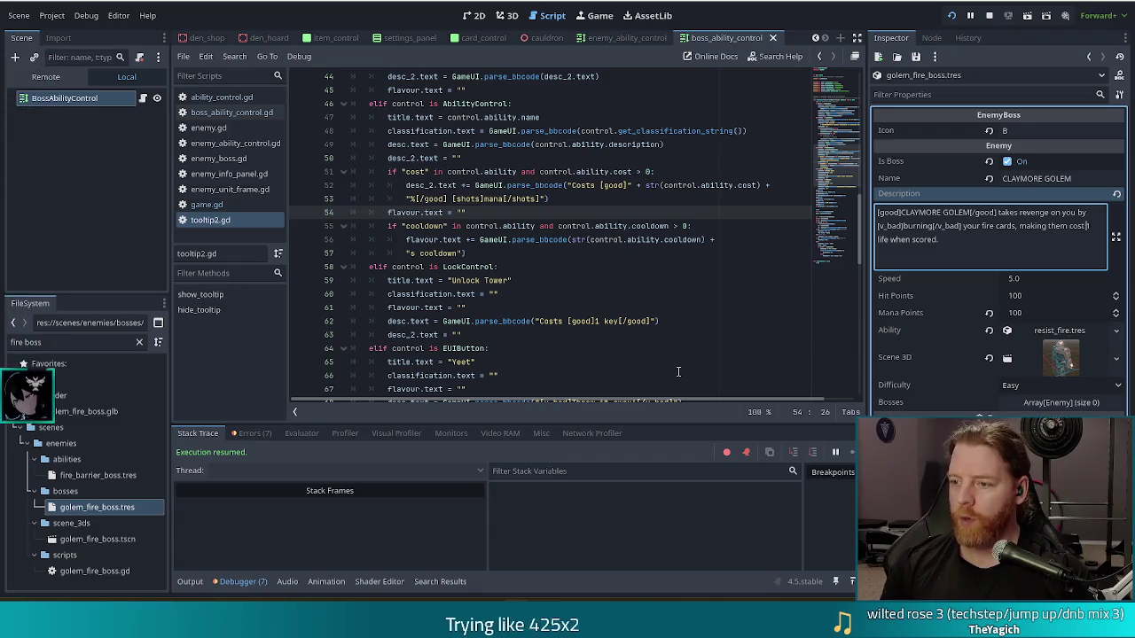
text( [damage )
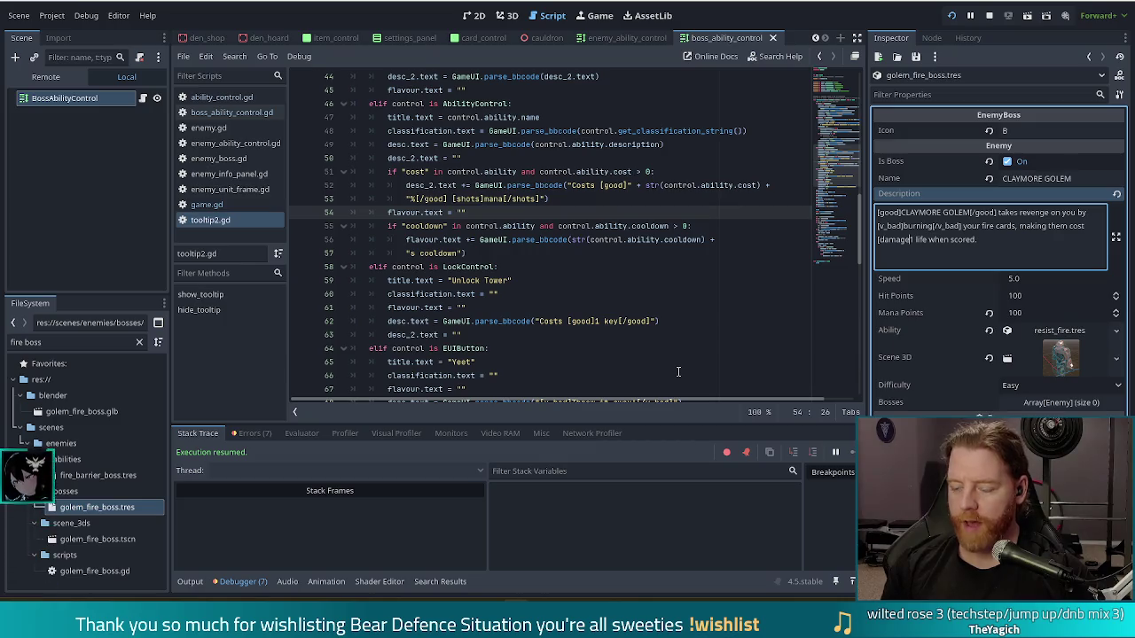
text(])
text([)
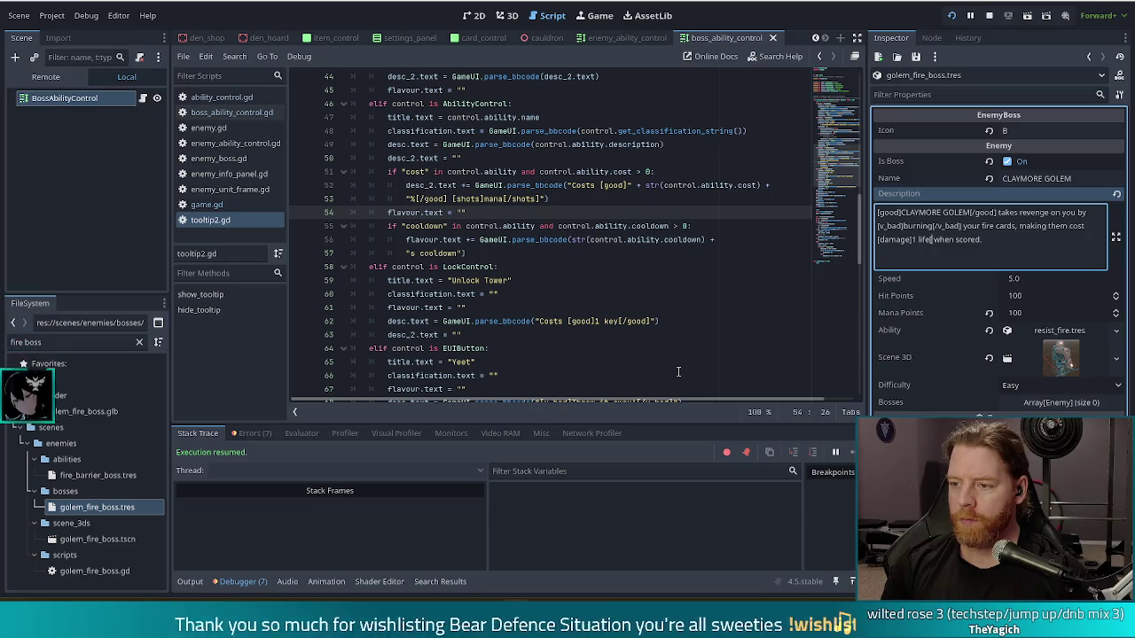
text([/damage])
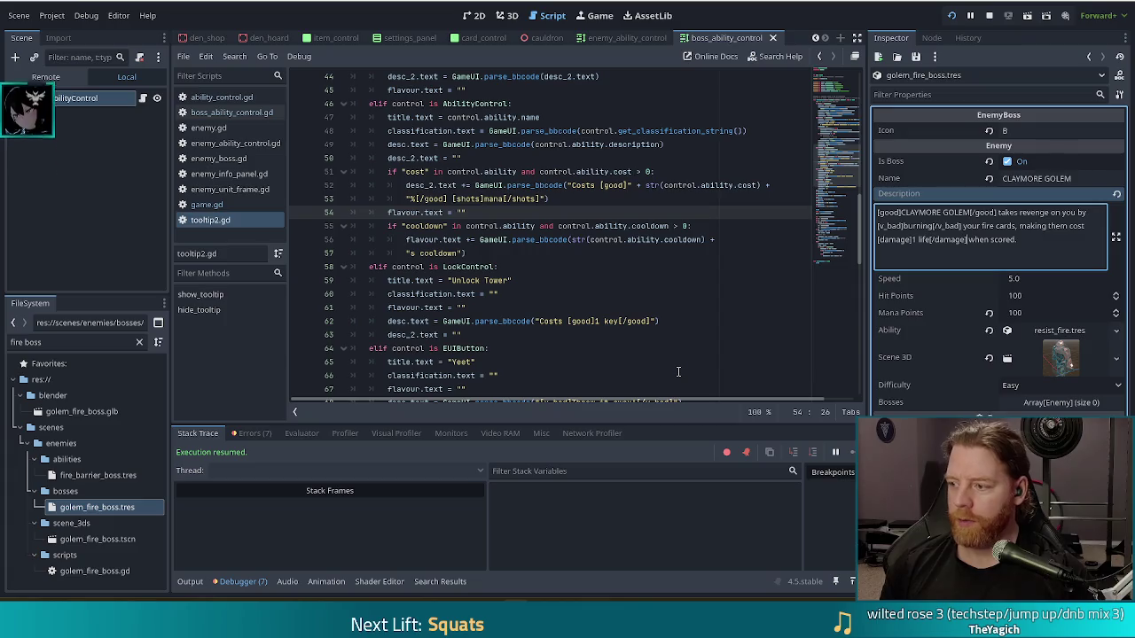
key(ctrl+Left)
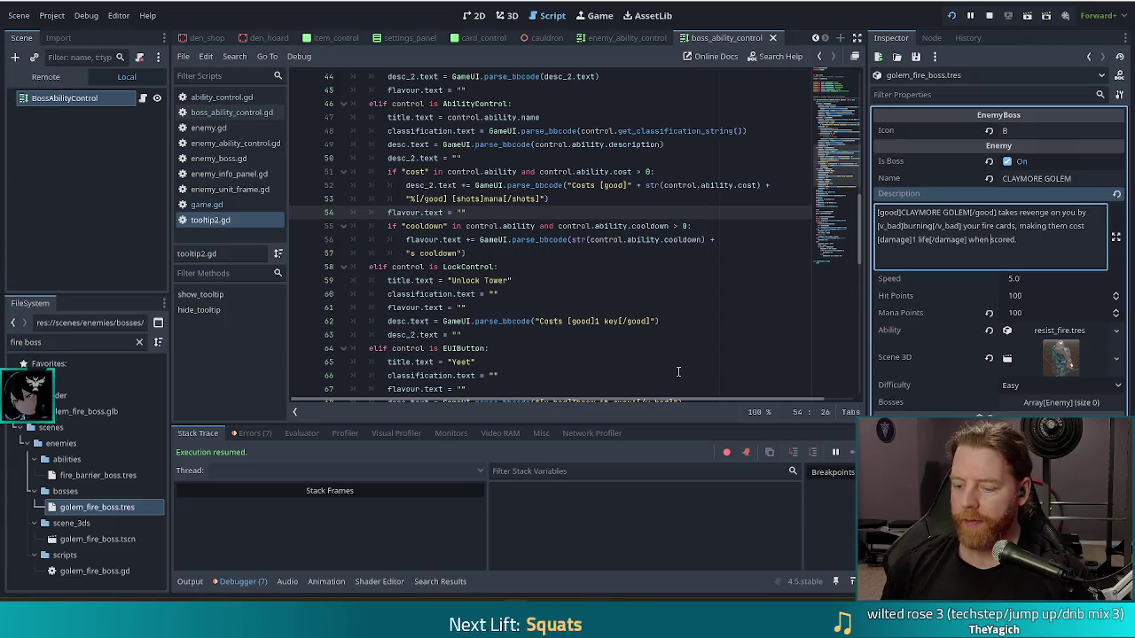
text([good])
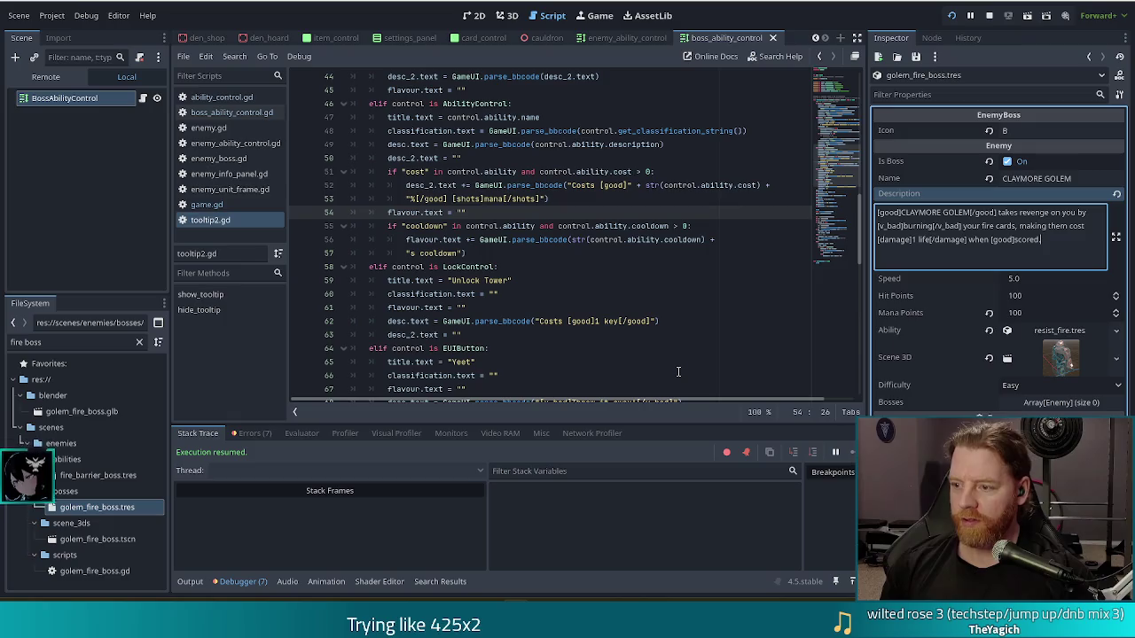
text(g)
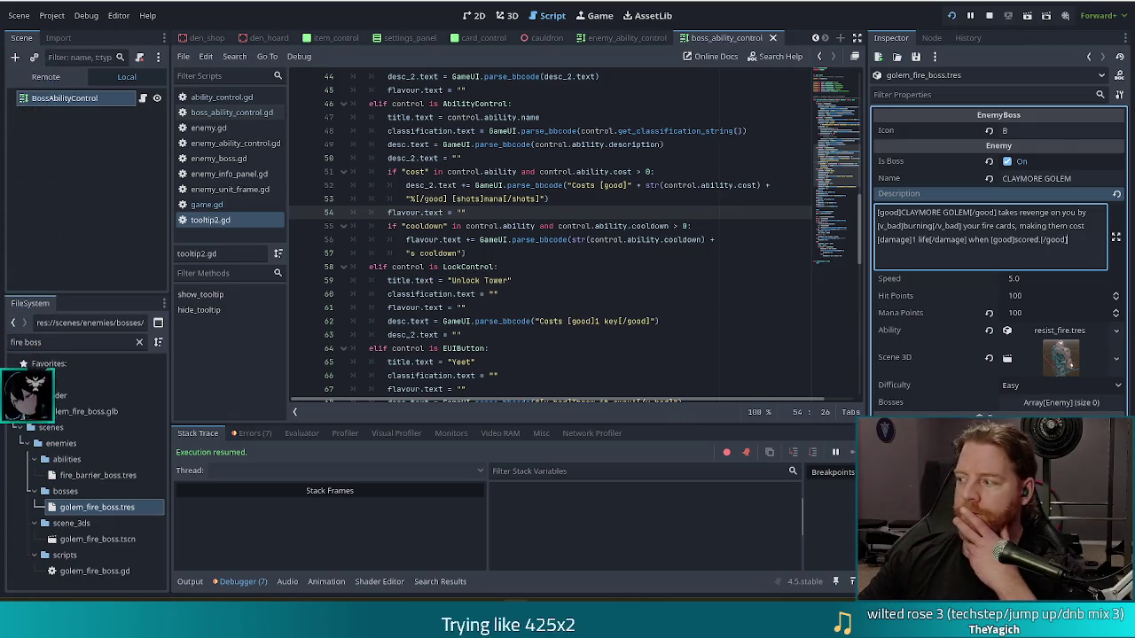
drag(455, 226, 631, 232)
click(657, 226)
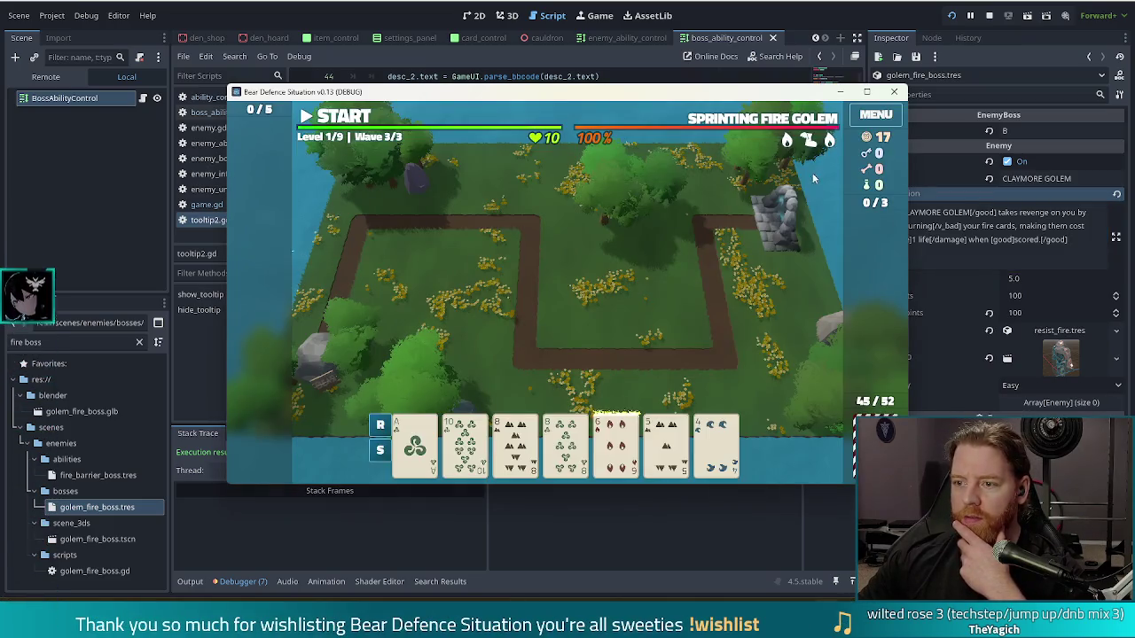
mouse_move(829, 142)
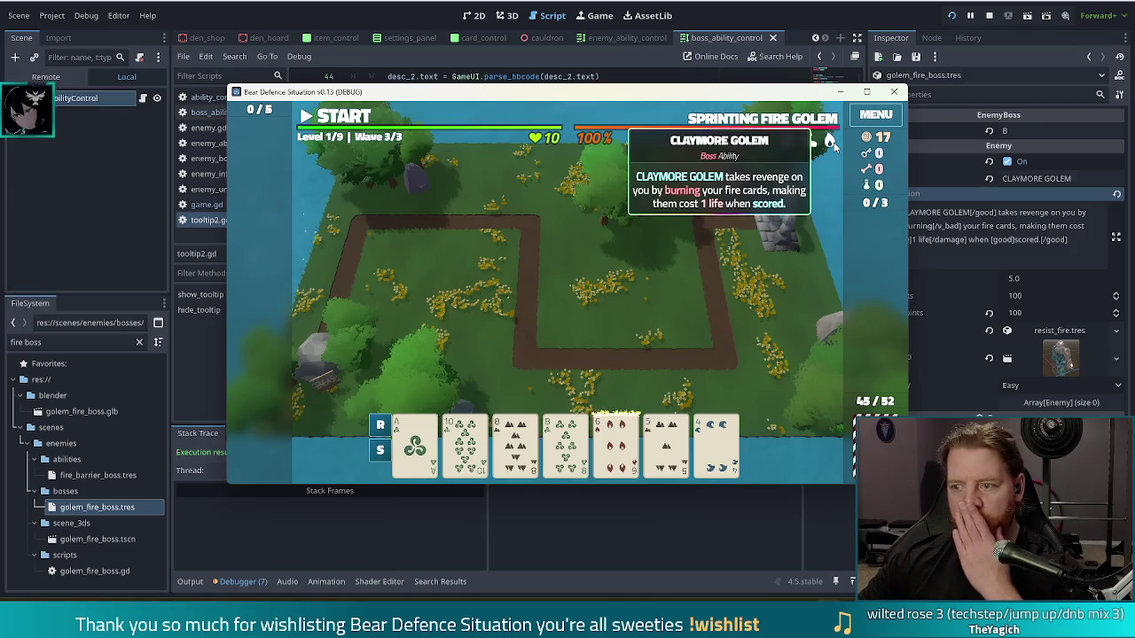
mouse_move(629, 461)
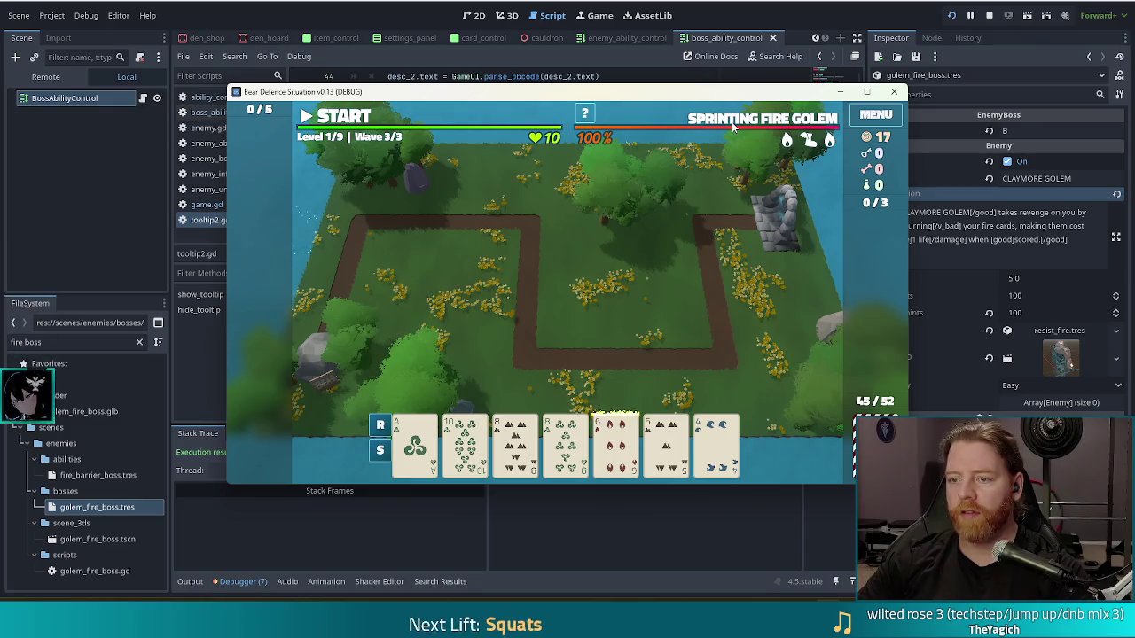
mouse_move(734, 120)
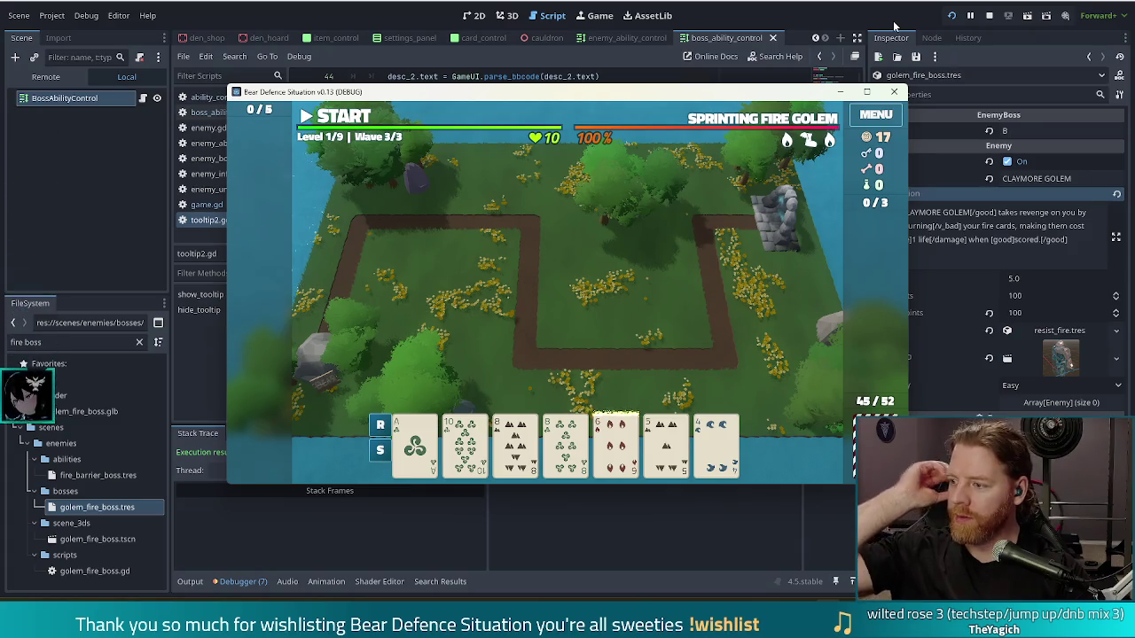
drag(792, 98, 742, 81)
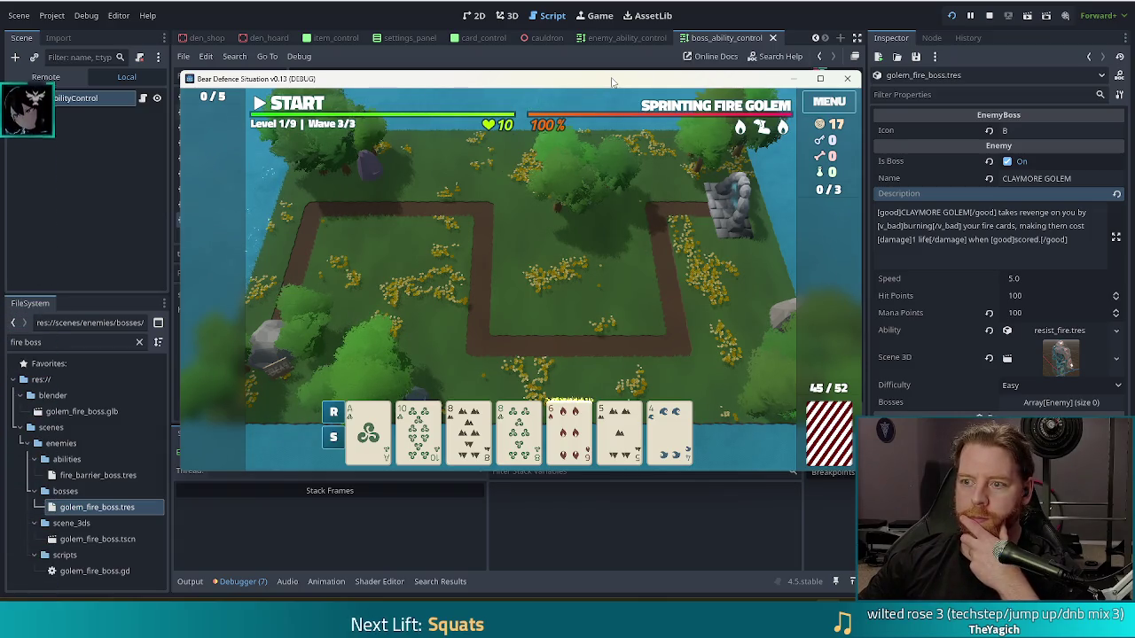
mouse_move(572, 432)
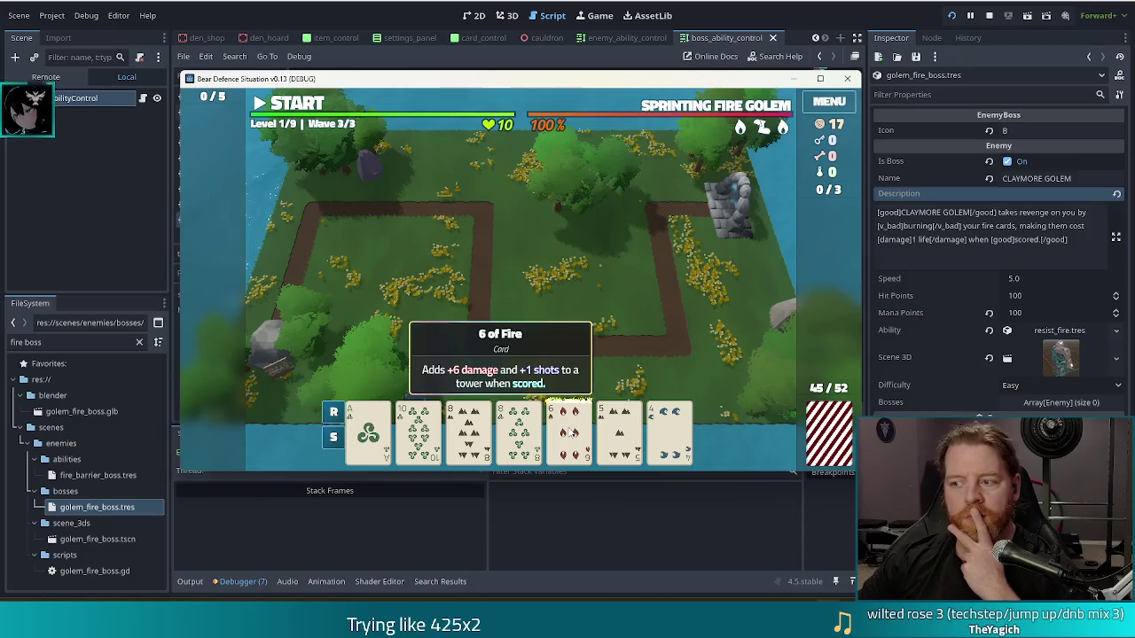
click(727, 37)
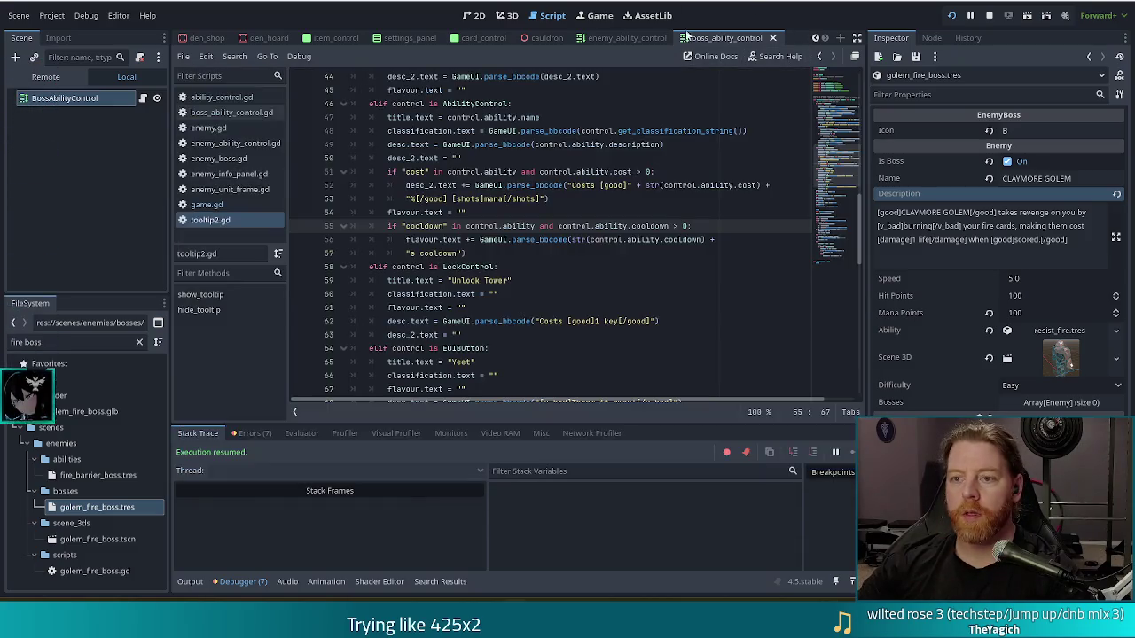
Step: Close the boss_ability_control, enemy_ability_control, cauldron, den_shop, den_hoard and den_wishing_well scene tabs
click(773, 40)
click(772, 39)
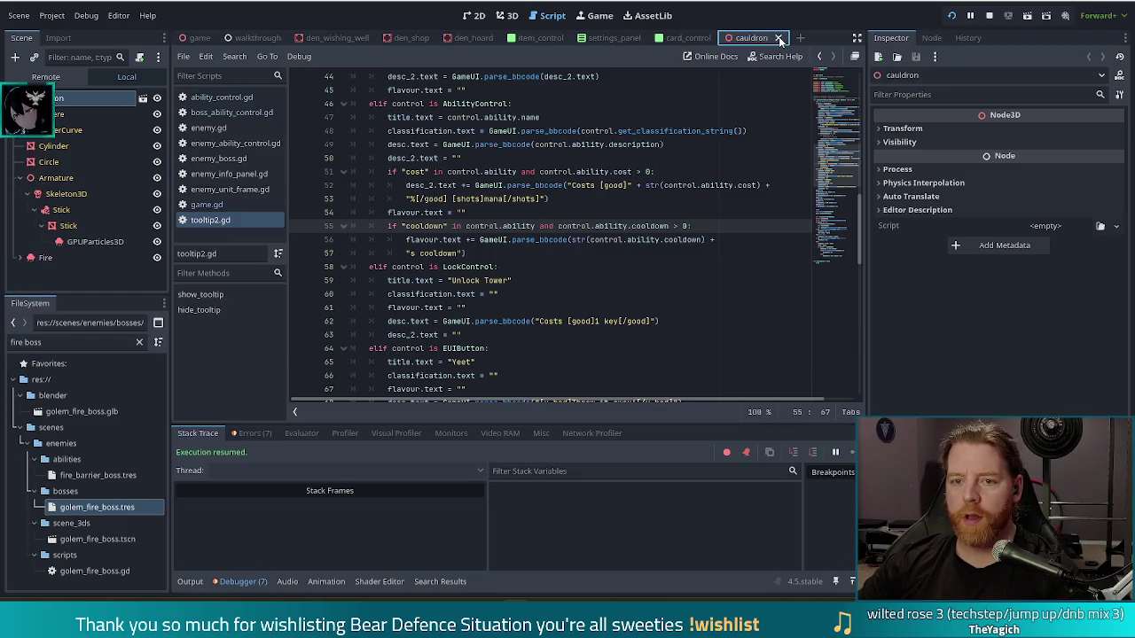
click(778, 39)
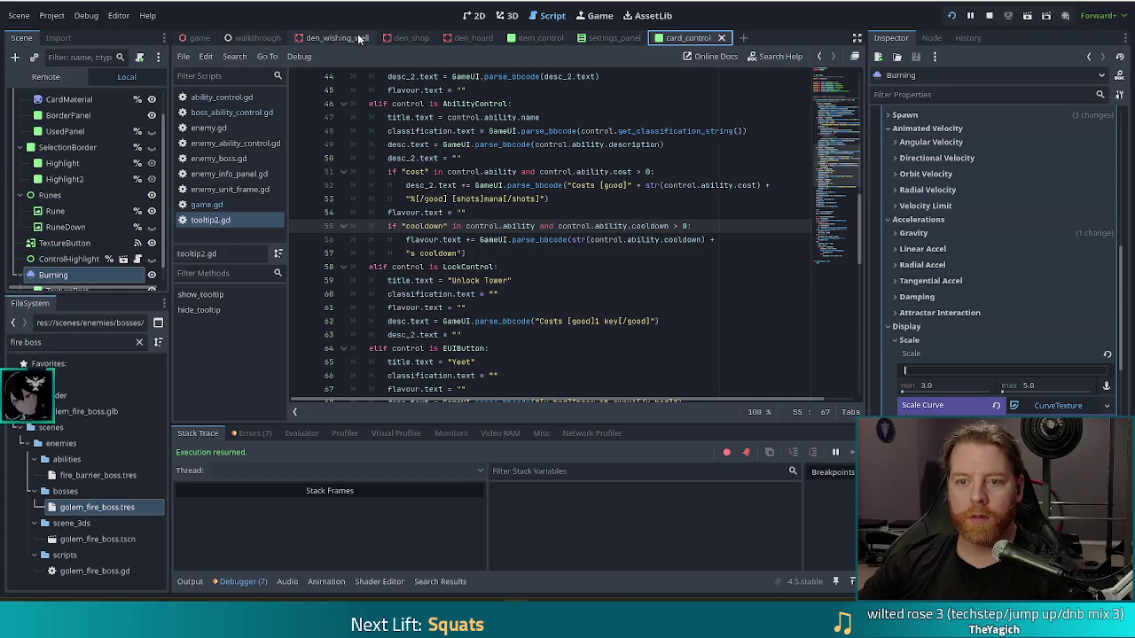
click(429, 38)
click(439, 38)
click(439, 37)
click(443, 38)
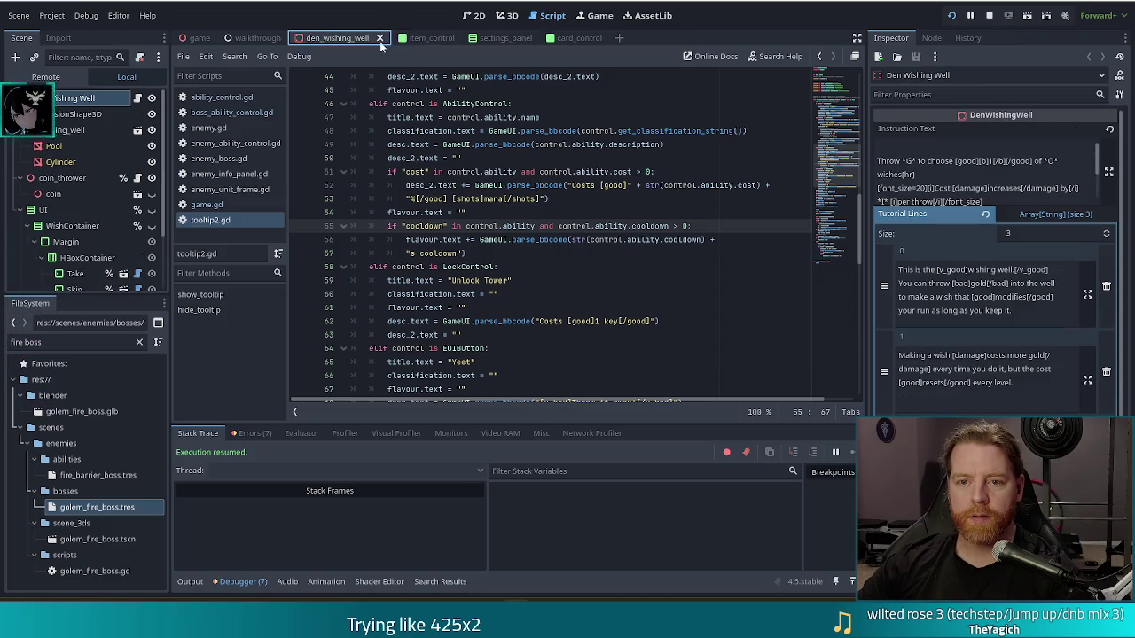
click(379, 38)
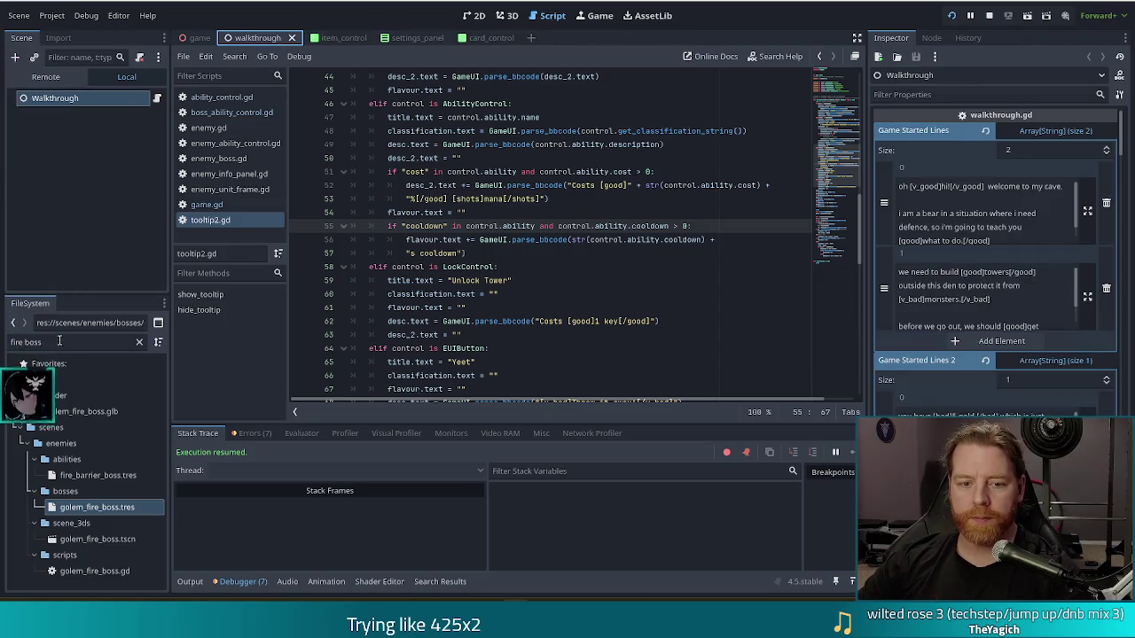
Step: Replace the 'fire boss' FileSystem filter with 'tool' to list the tooltip files
click(44, 342)
key(ctrl+a)
text(tool)
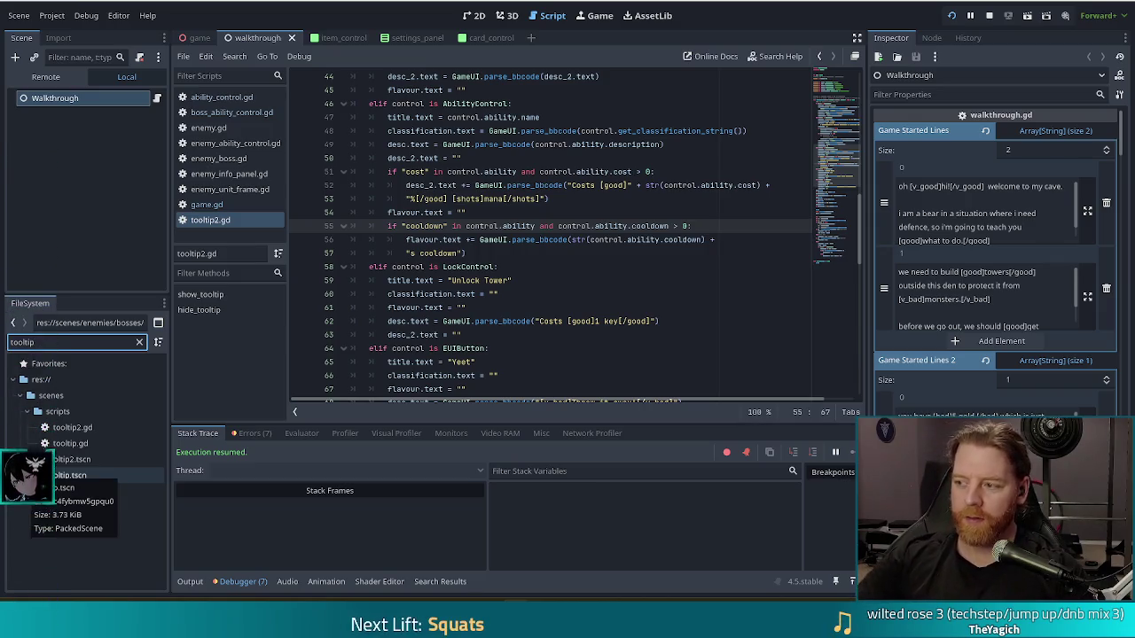
Step: Open tooltip2.tscn in the 2D view, then bring up the 6 of Fire card tooltip in the game
double_click(60, 461)
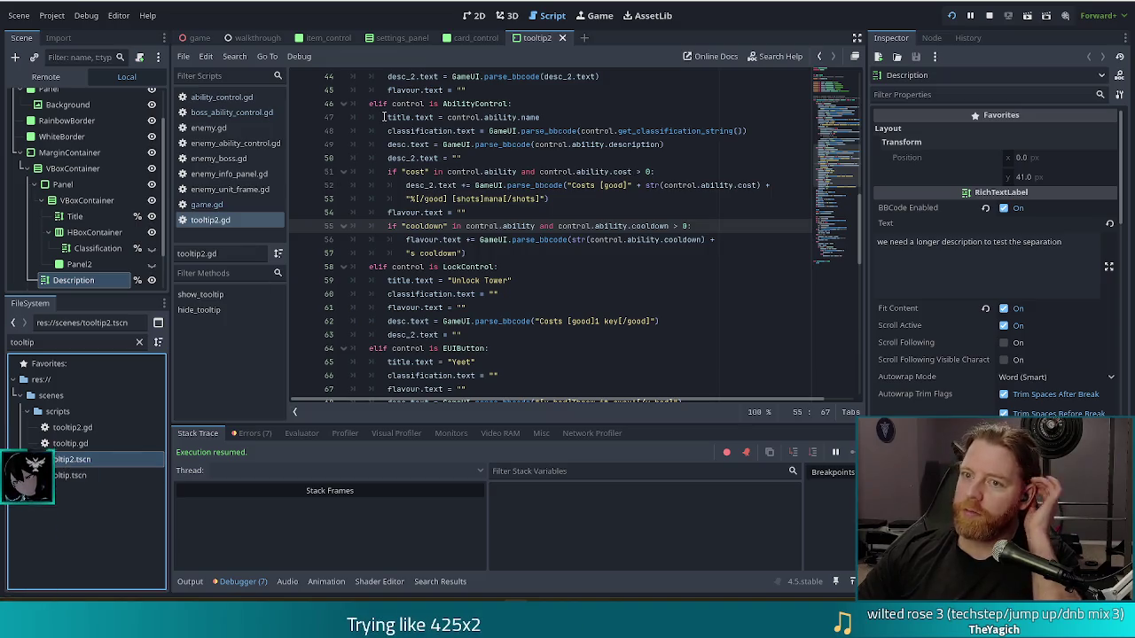
click(473, 15)
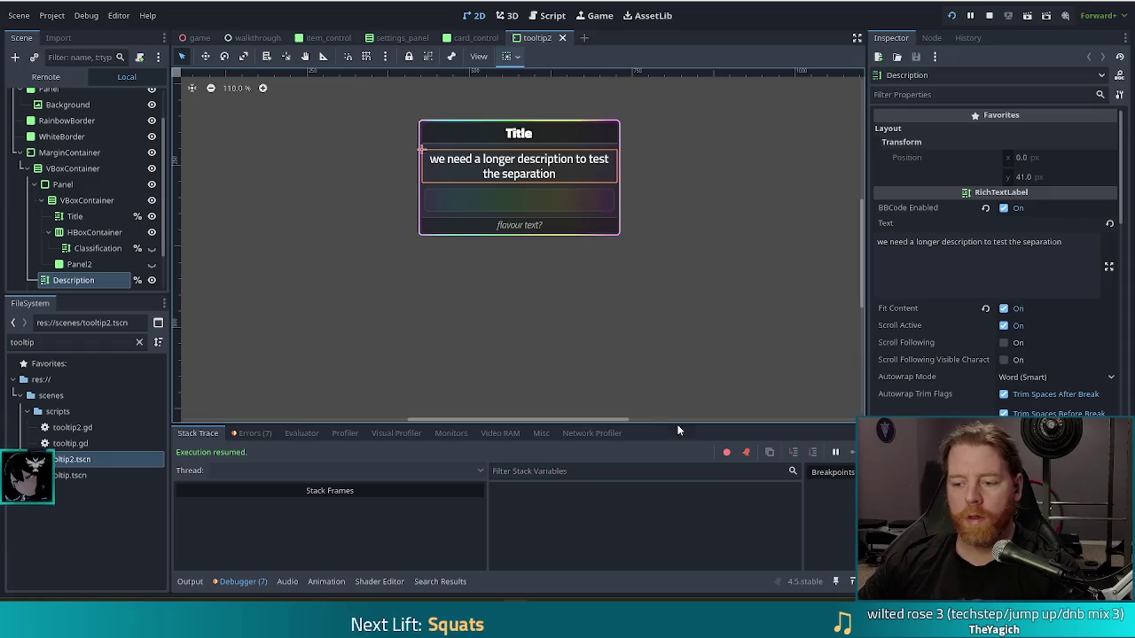
mouse_move(561, 446)
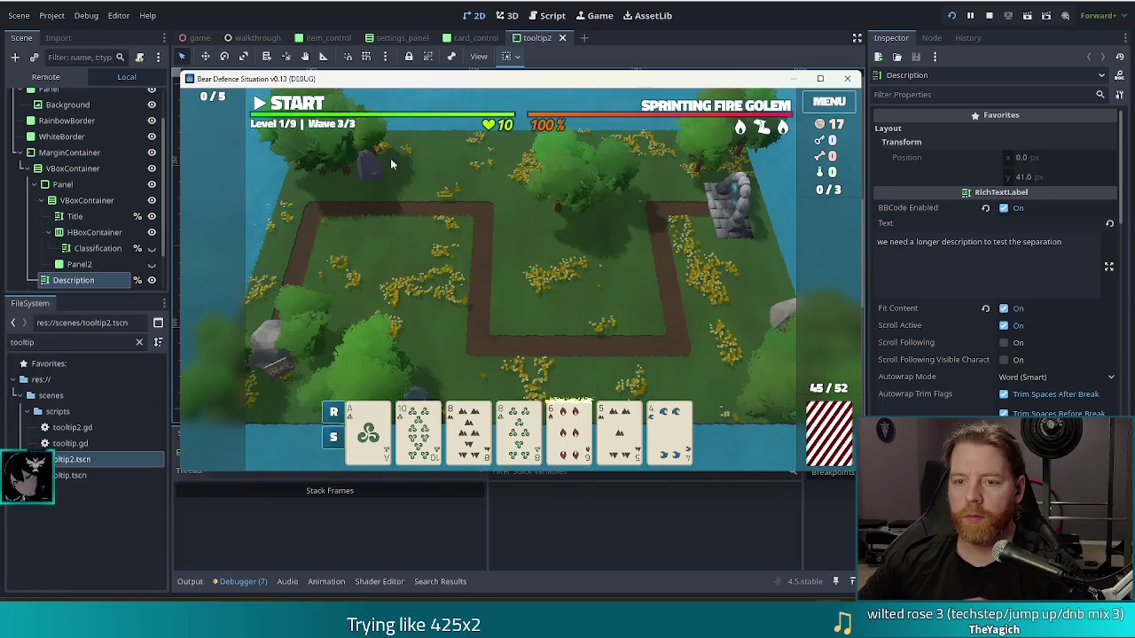
Step: Run a debug console command that adds a transmute_ruby spell bottle
key(grave)
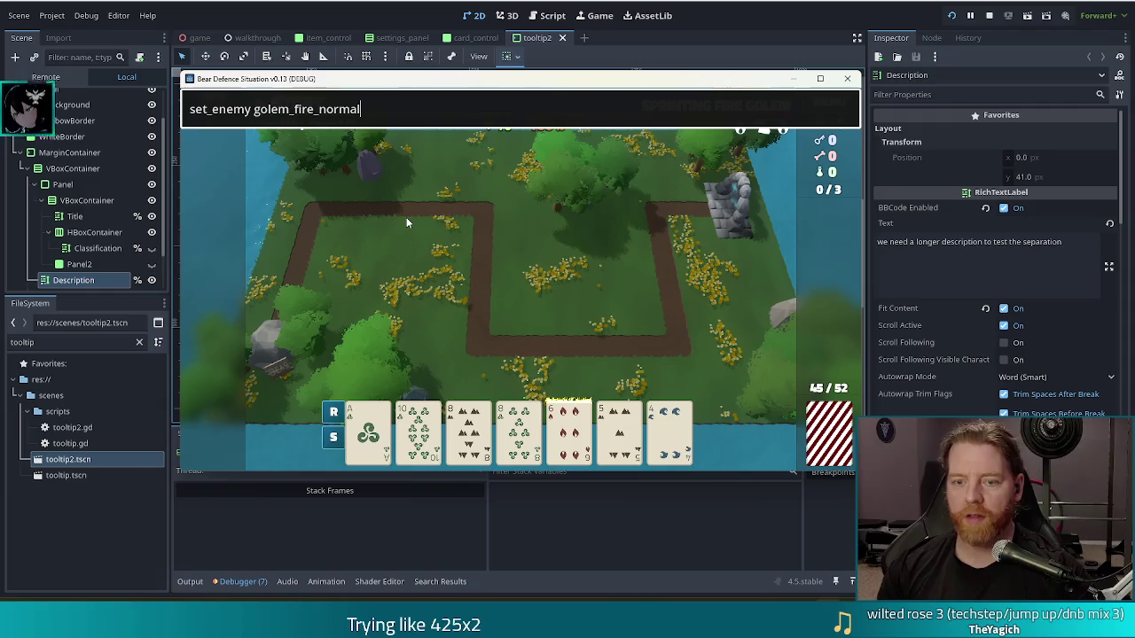
text(as)
key(BackSpace)
key(BackSpace)
text(dd_)
text(bottled)
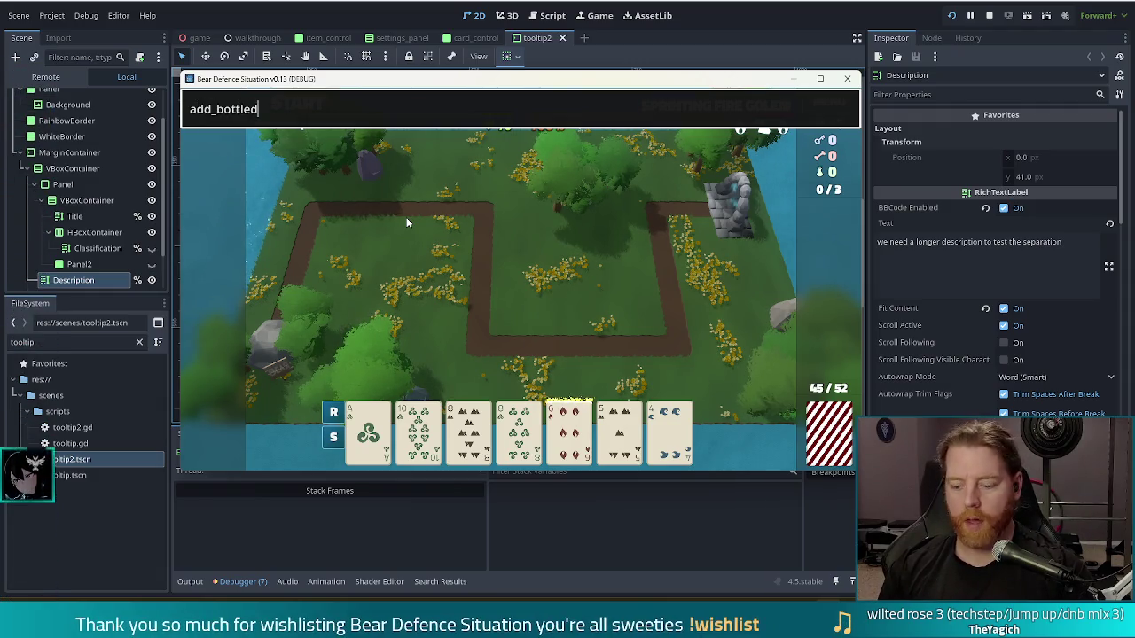
text(_spell tree)
key(BackSpace)
key(BackSpace)
text(ans)
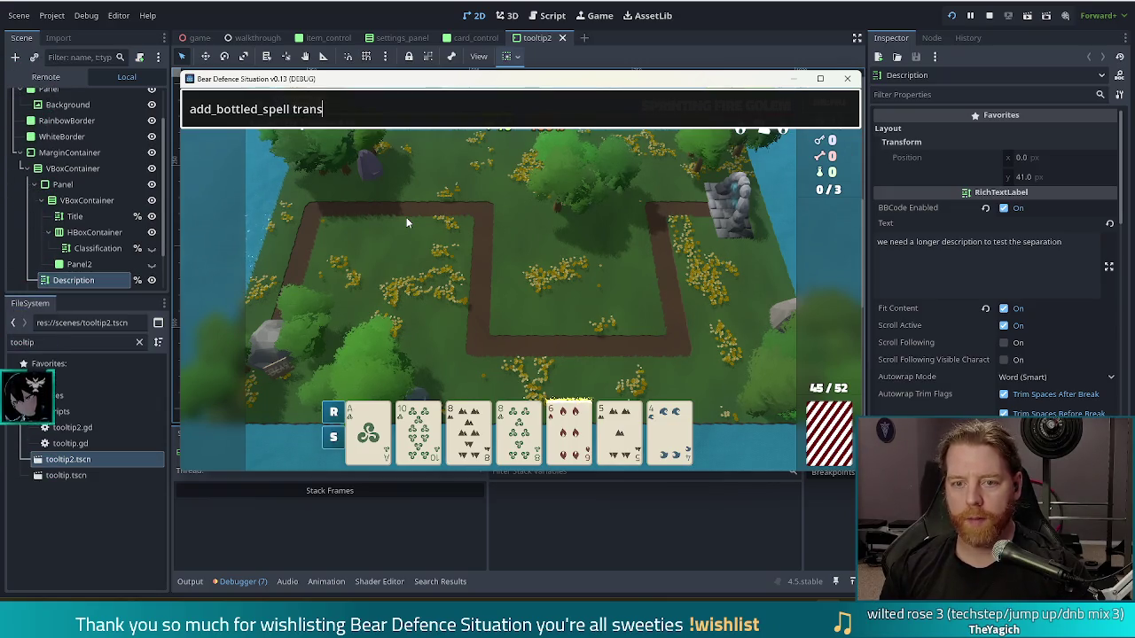
text(mute_ruby)
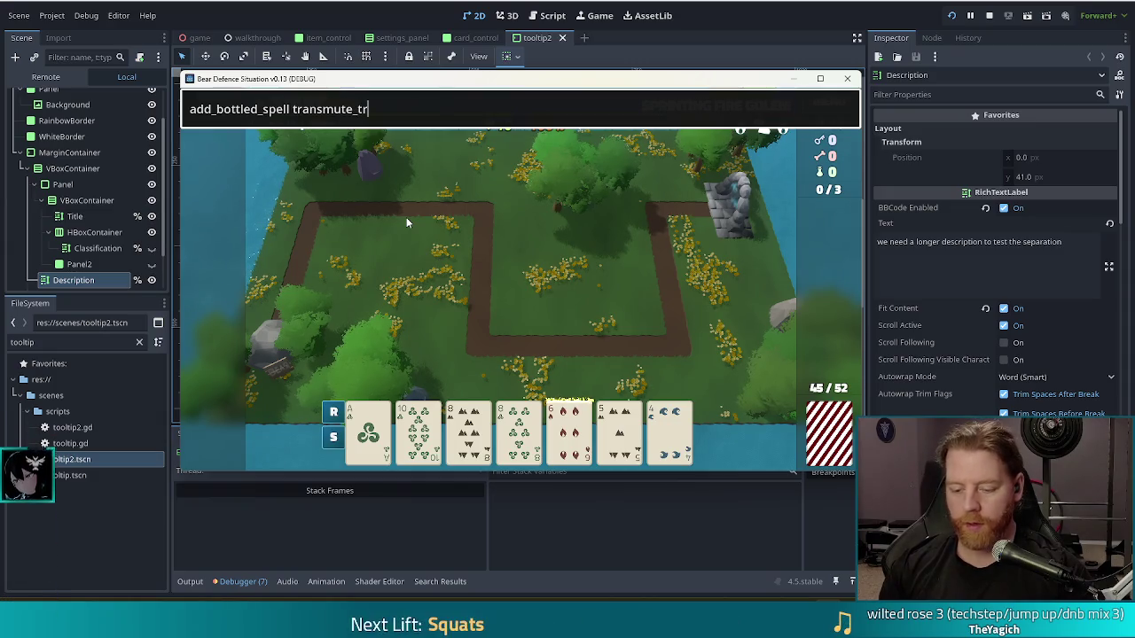
key(Return)
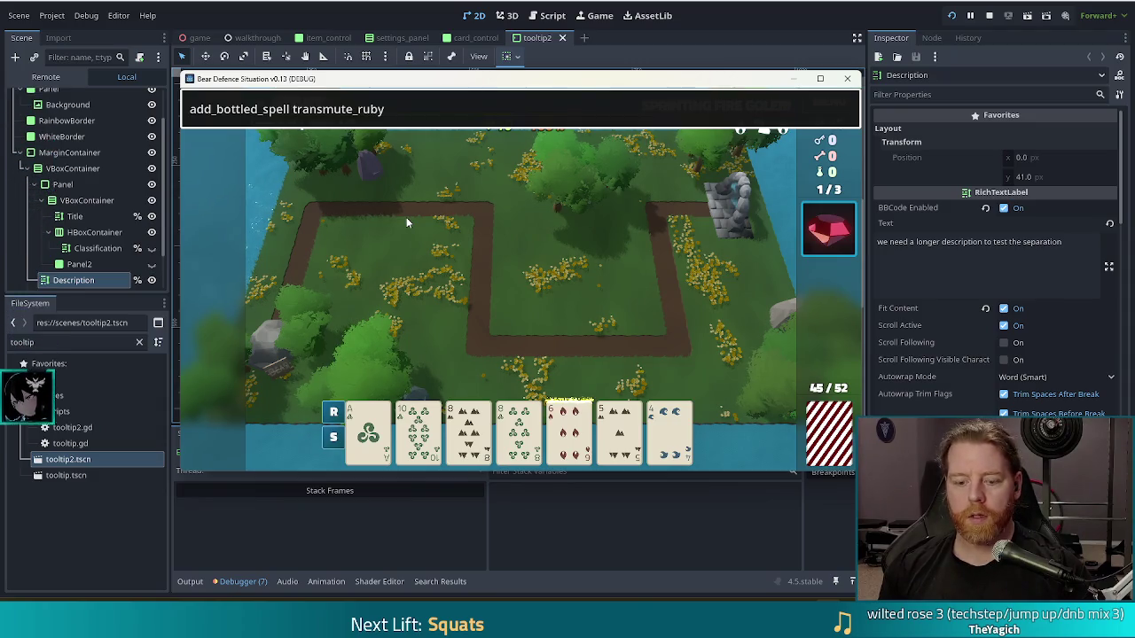
Step: Rerun the console command with inscribe_fehu to add the Fehu rune, then select the 6 of Fire card
key(grave)
key(grave)
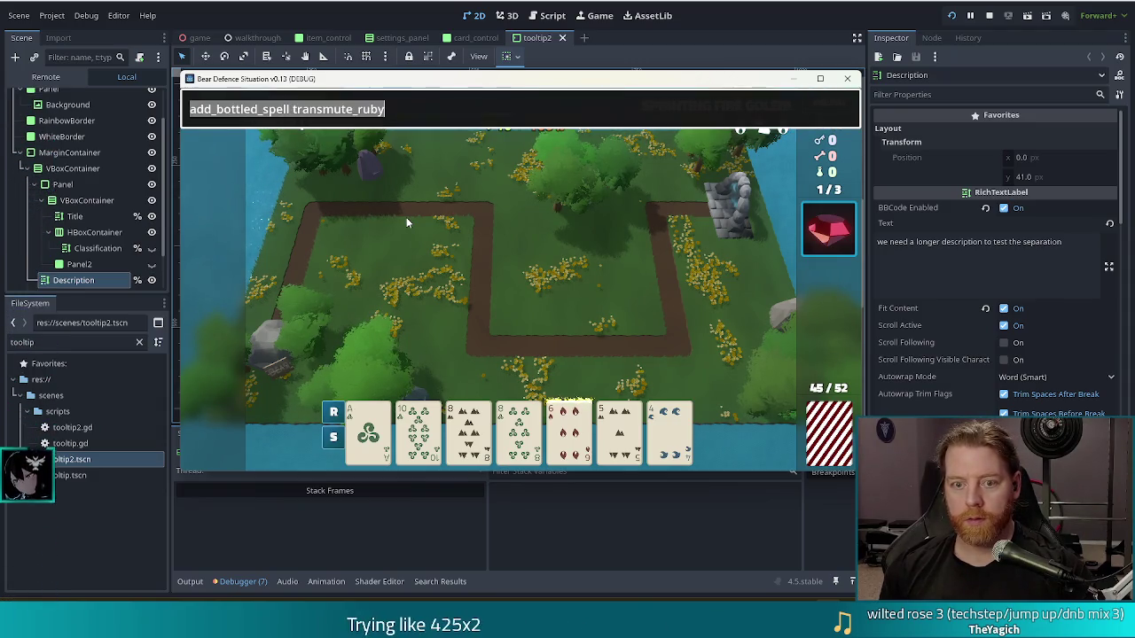
key(End)
key(shift+Home)
key(ctrl+shift+Right)
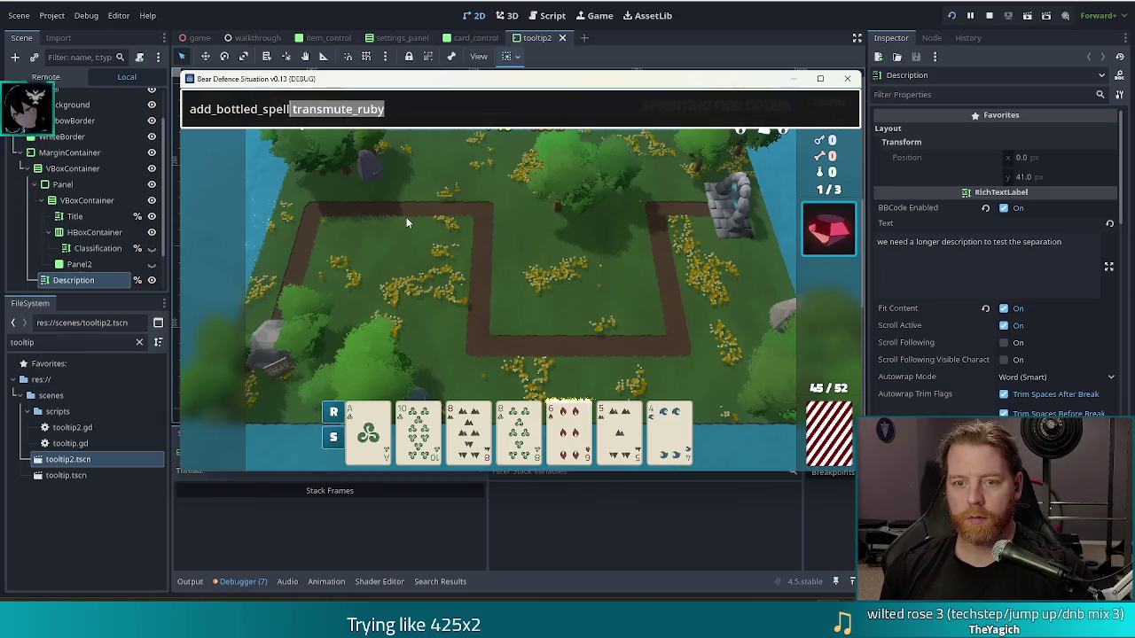
key(BackSpace)
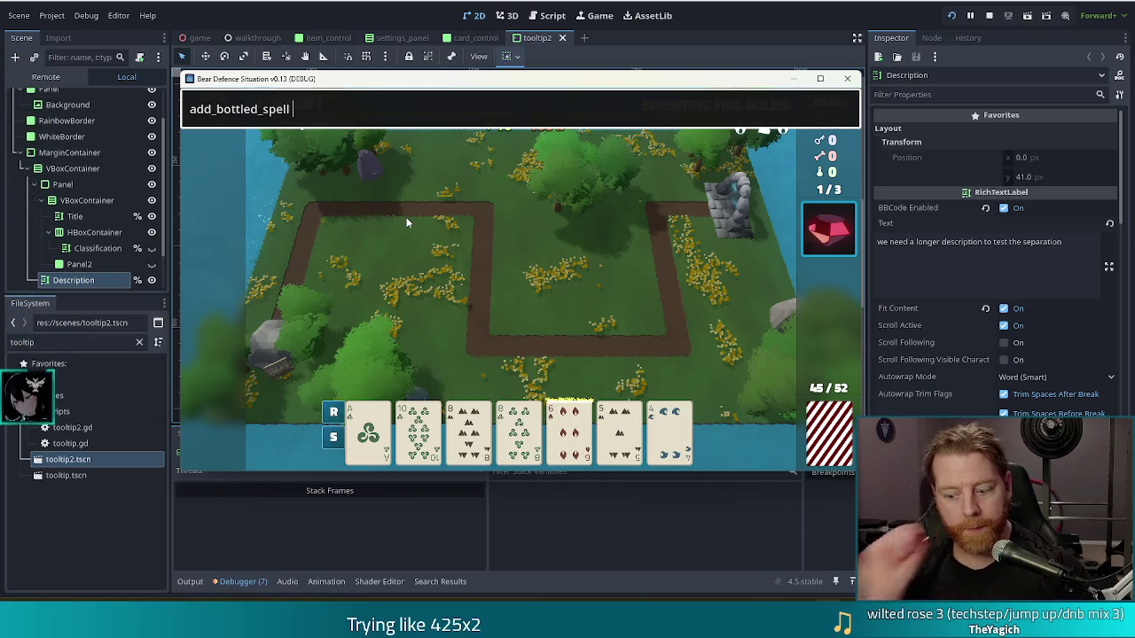
text(inscribe_fehu)
key(Return)
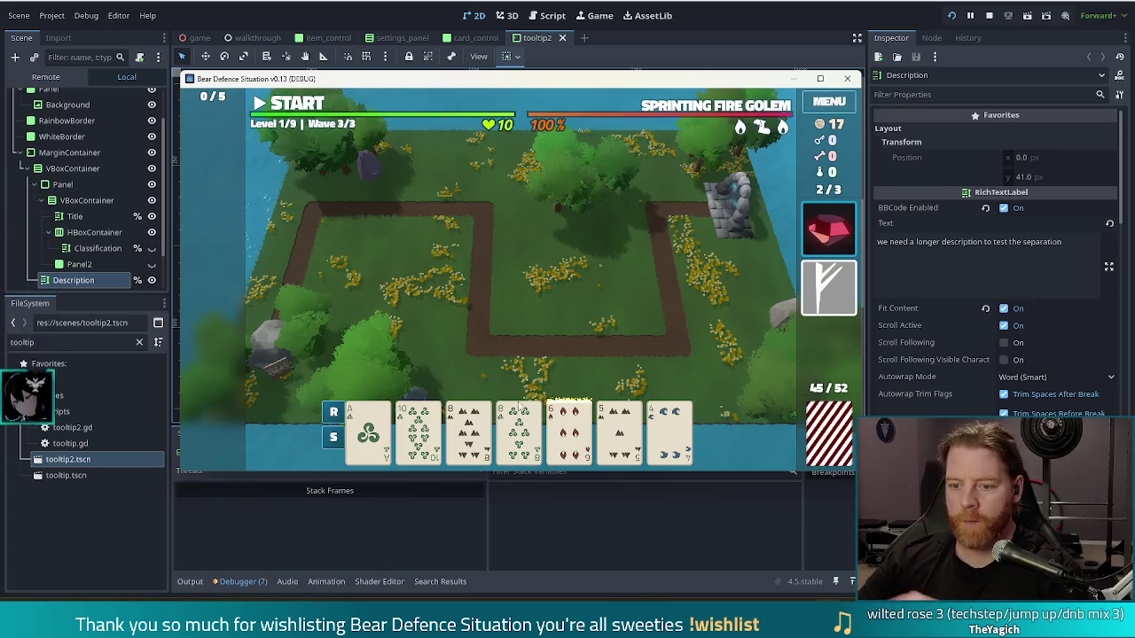
click(568, 426)
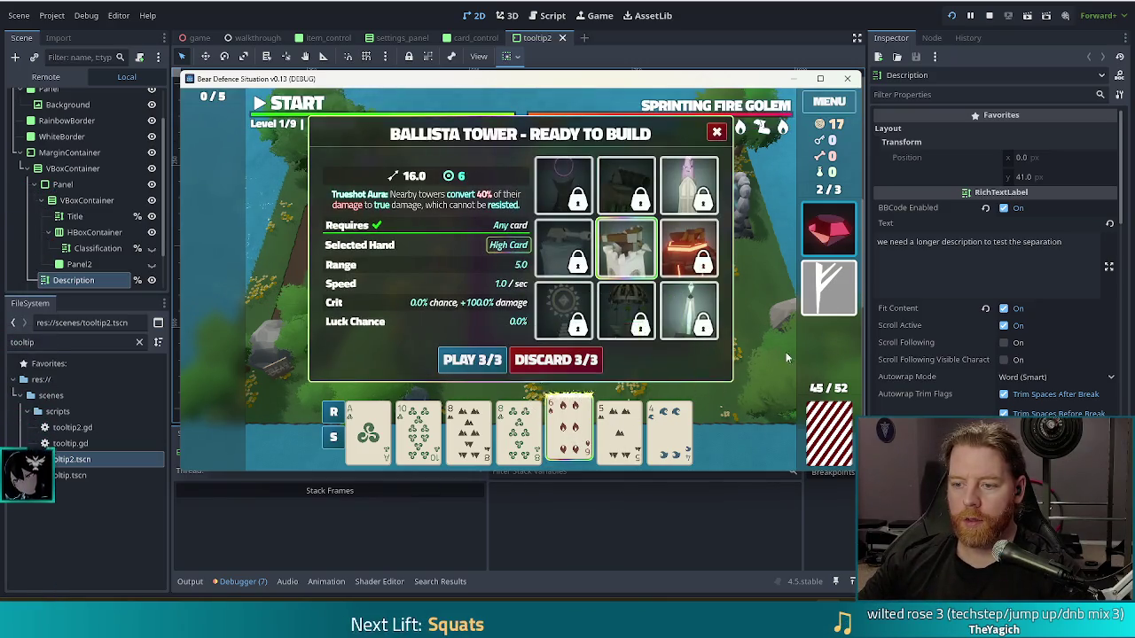
Step: Apply the Fehu rune and then the Ruby transmute spell to the 6 of Fire card
click(829, 288)
click(758, 278)
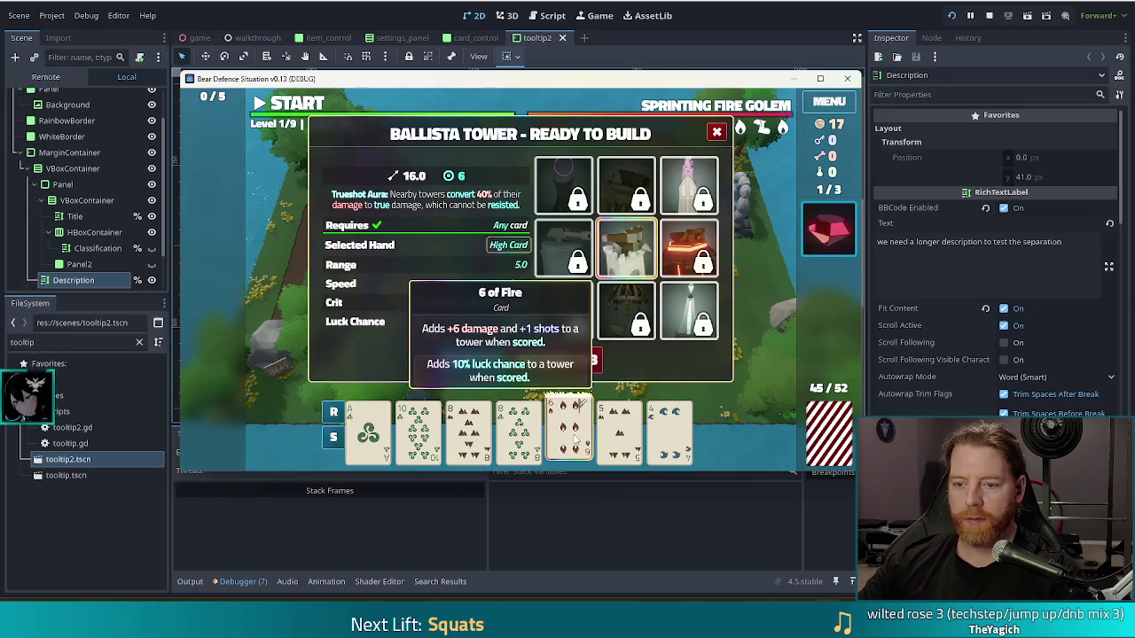
click(829, 229)
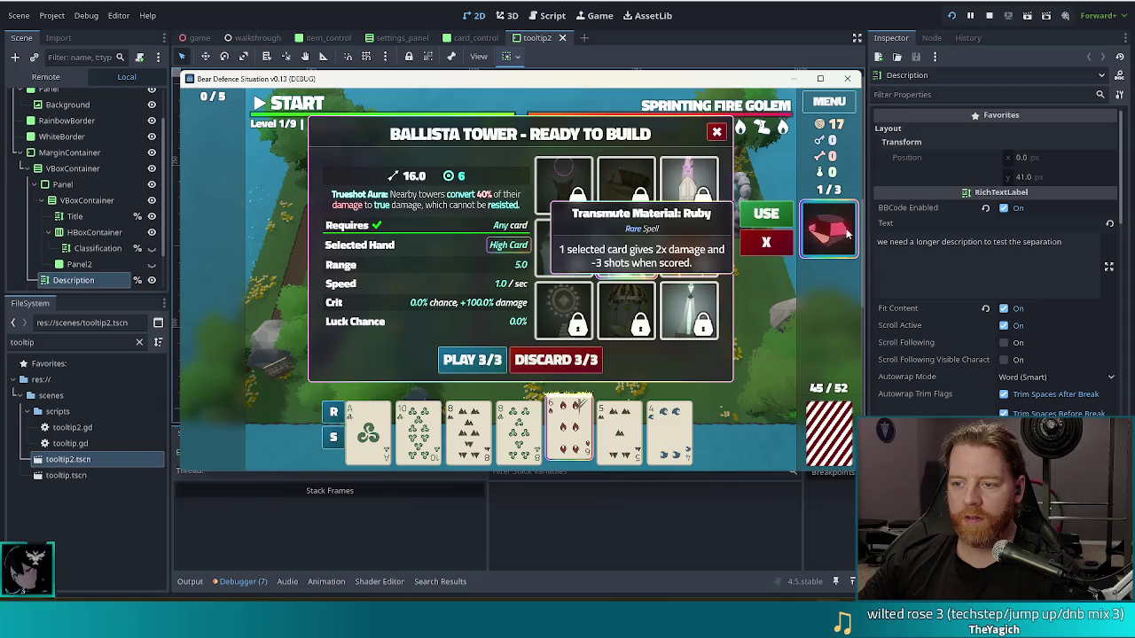
click(756, 219)
mouse_move(568, 433)
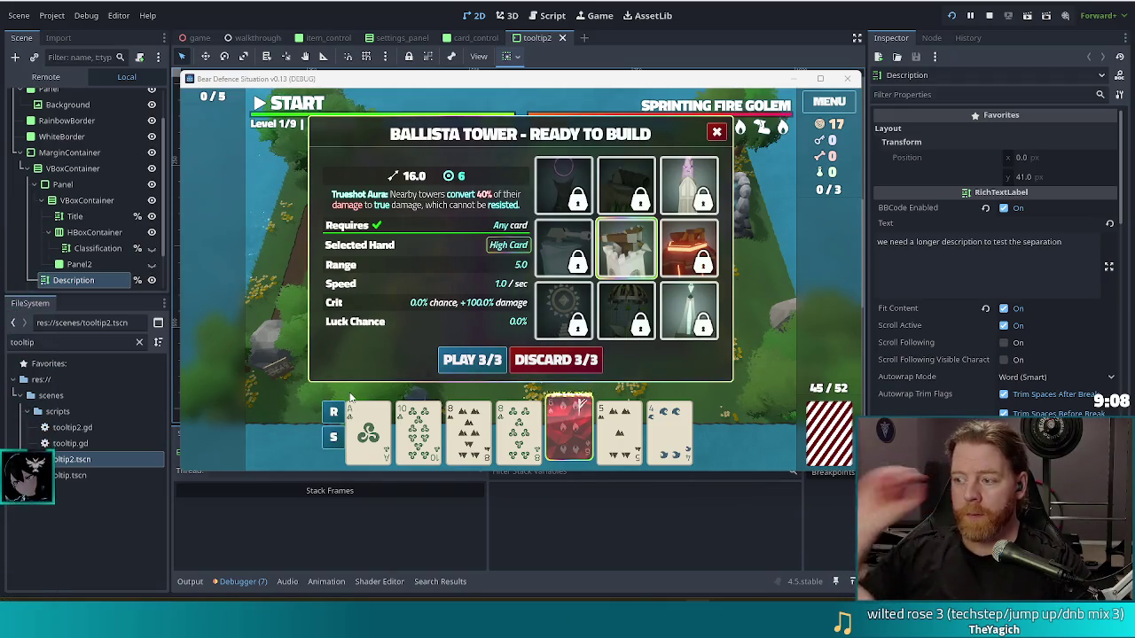
mouse_move(783, 129)
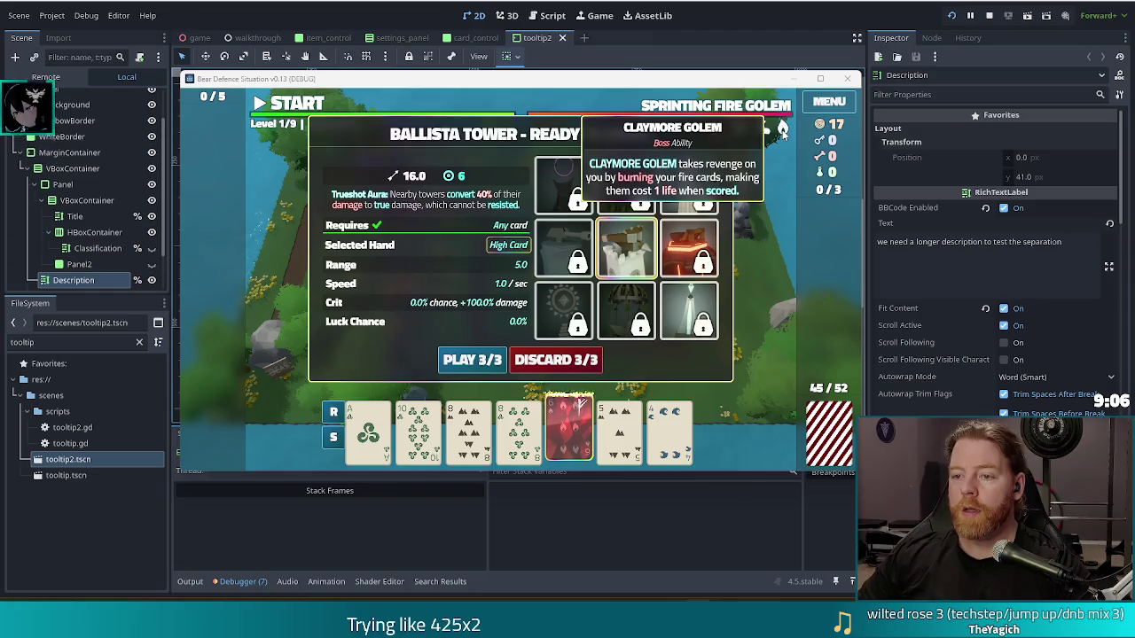
mouse_move(570, 432)
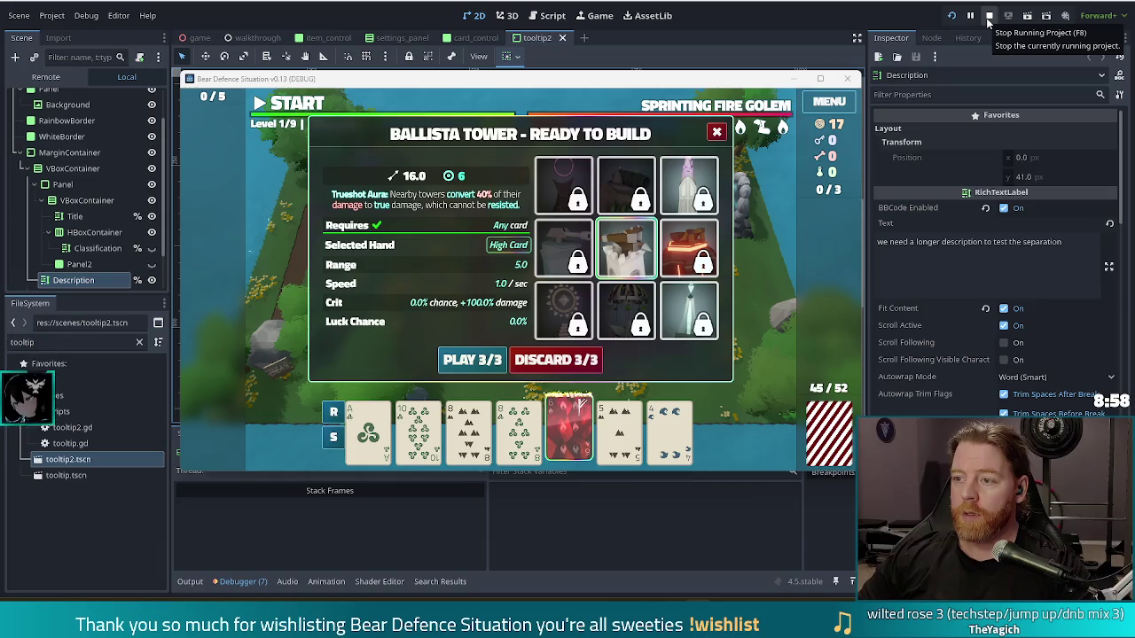
click(989, 15)
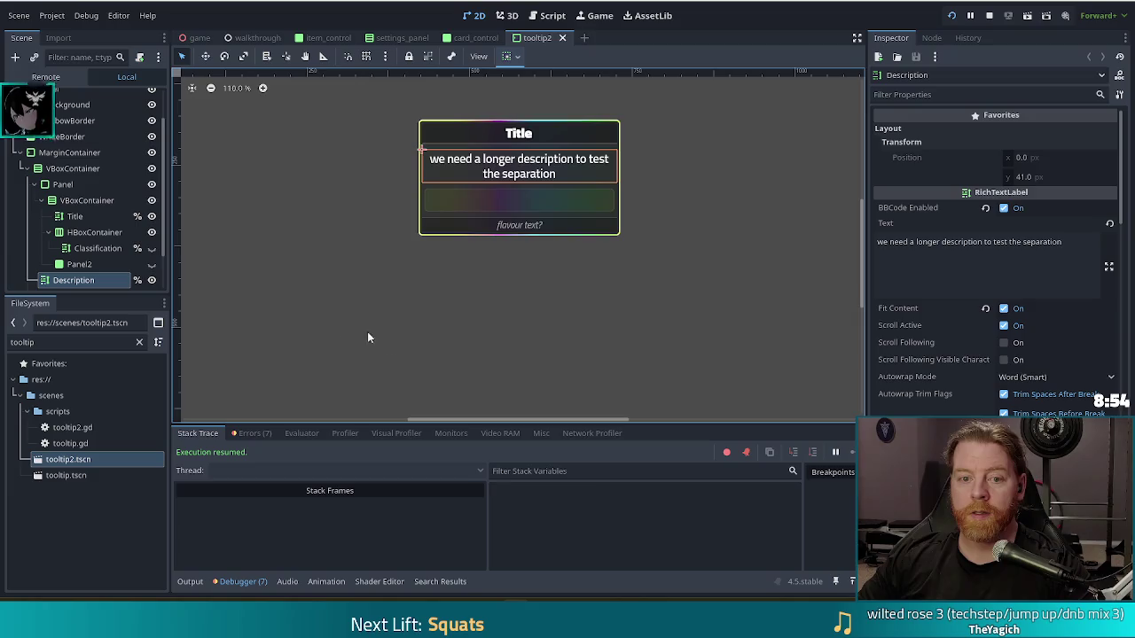
Step: Open tooltip2.gd and place the caret at the end of the CardControl rune description line
scroll(107, 177, up, 2)
click(137, 97)
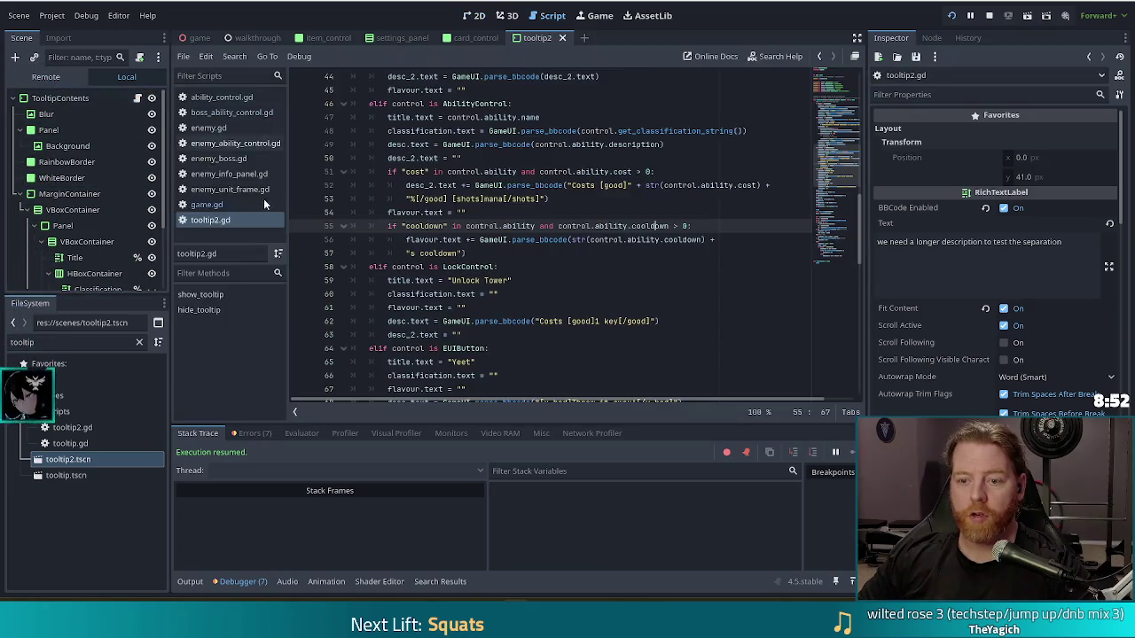
scroll(577, 249, up, 6)
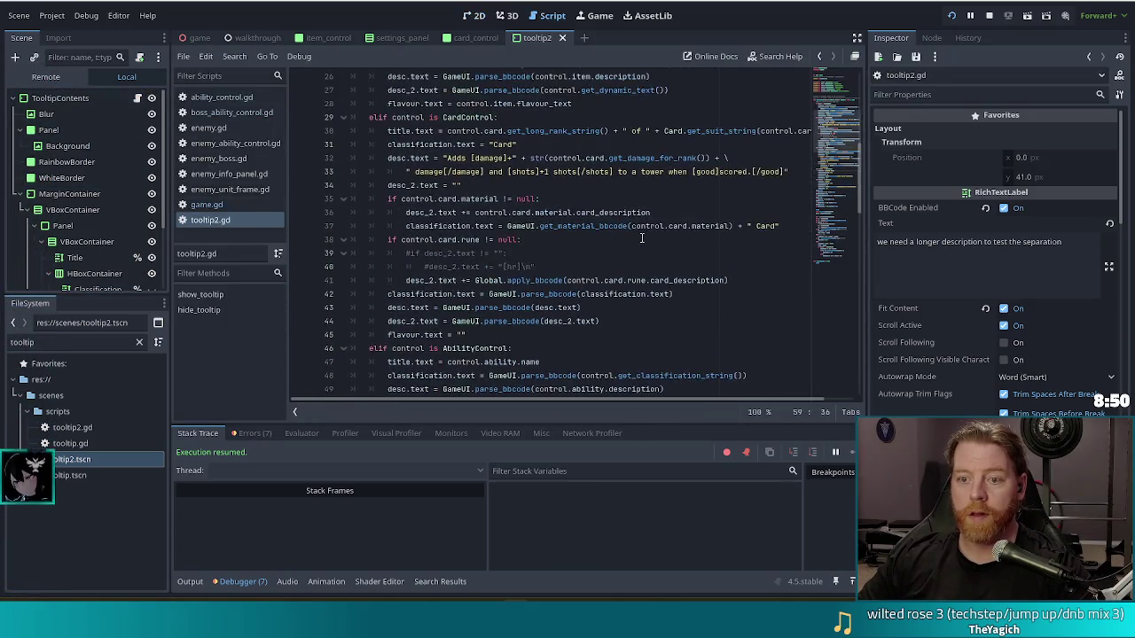
scroll(523, 217, up, 2)
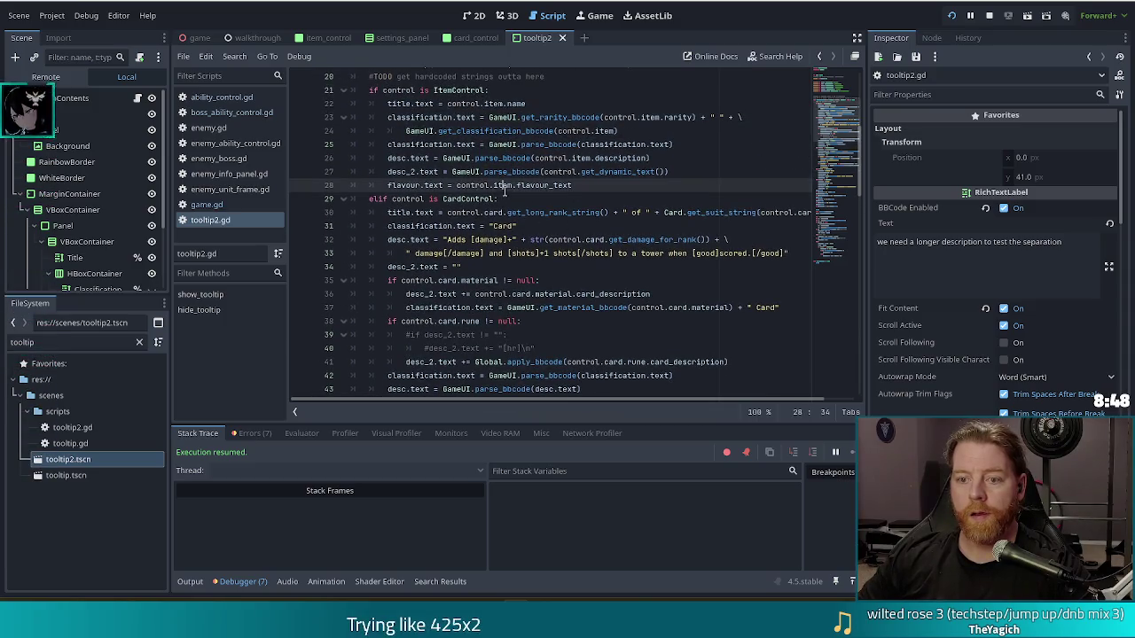
click(521, 200)
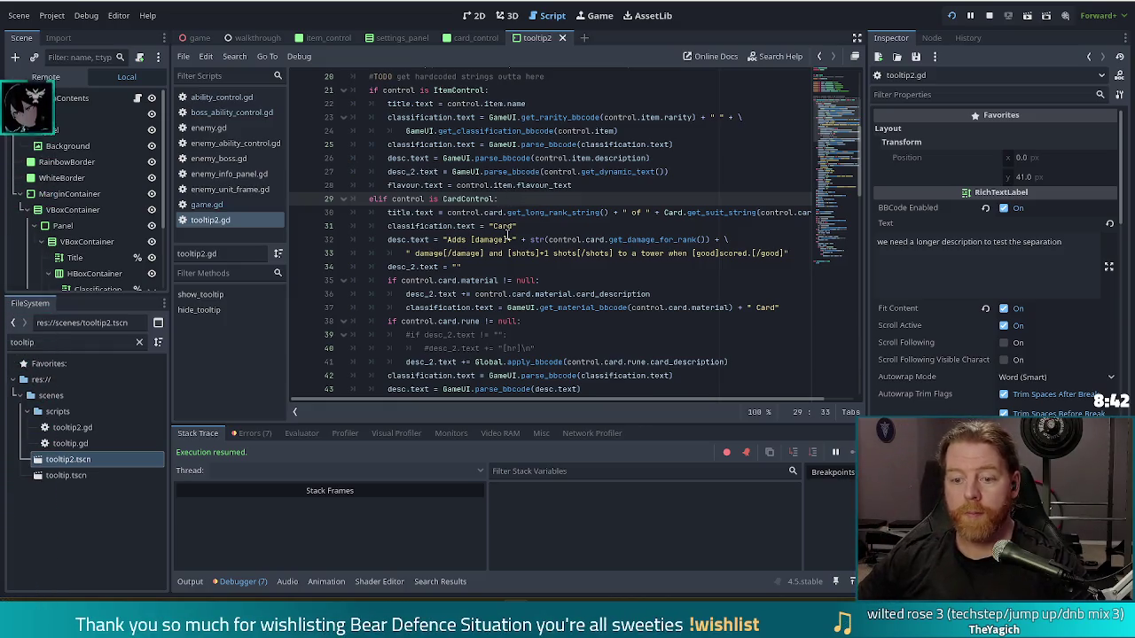
scroll(512, 226, down, 1)
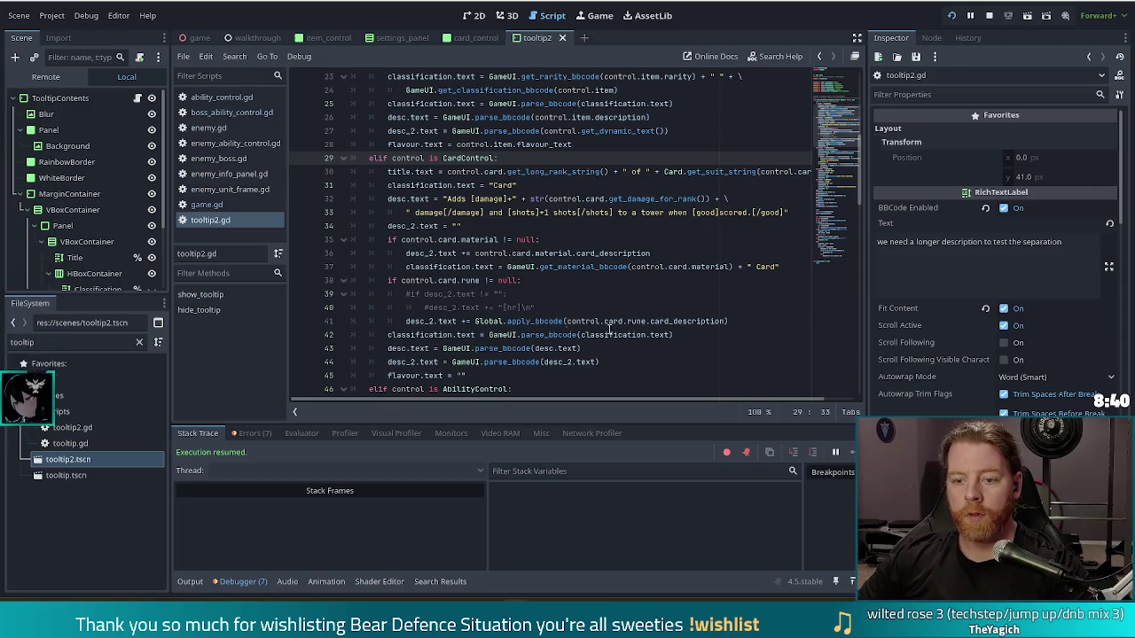
click(745, 321)
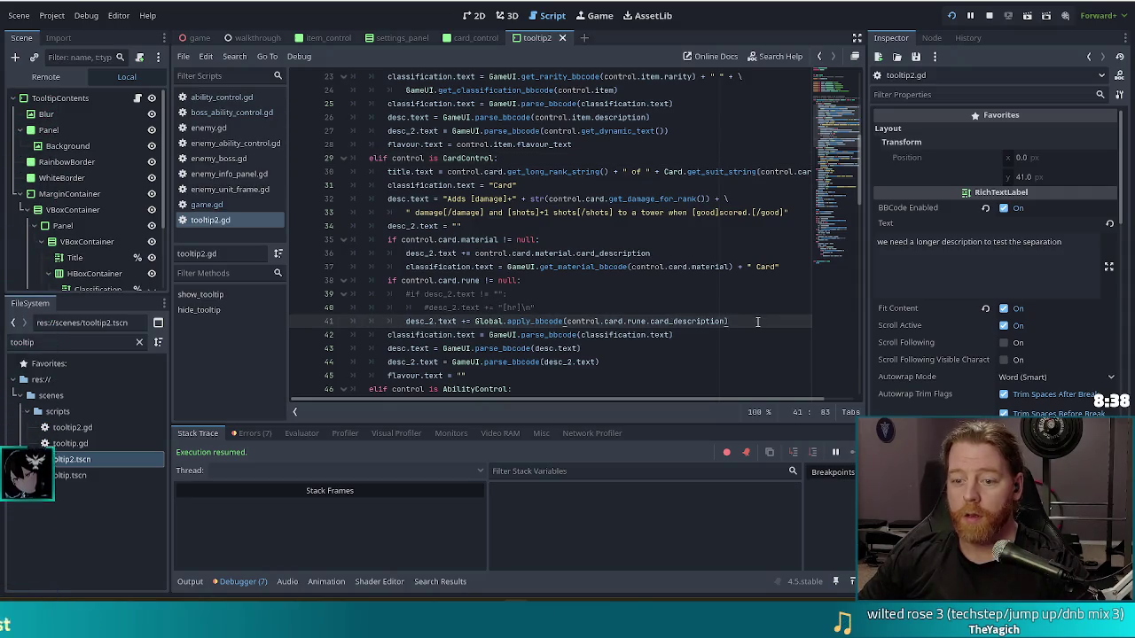
Step: Add an 'if control.card.burning:' check below the rune description line
key(Return)
text(if contro)
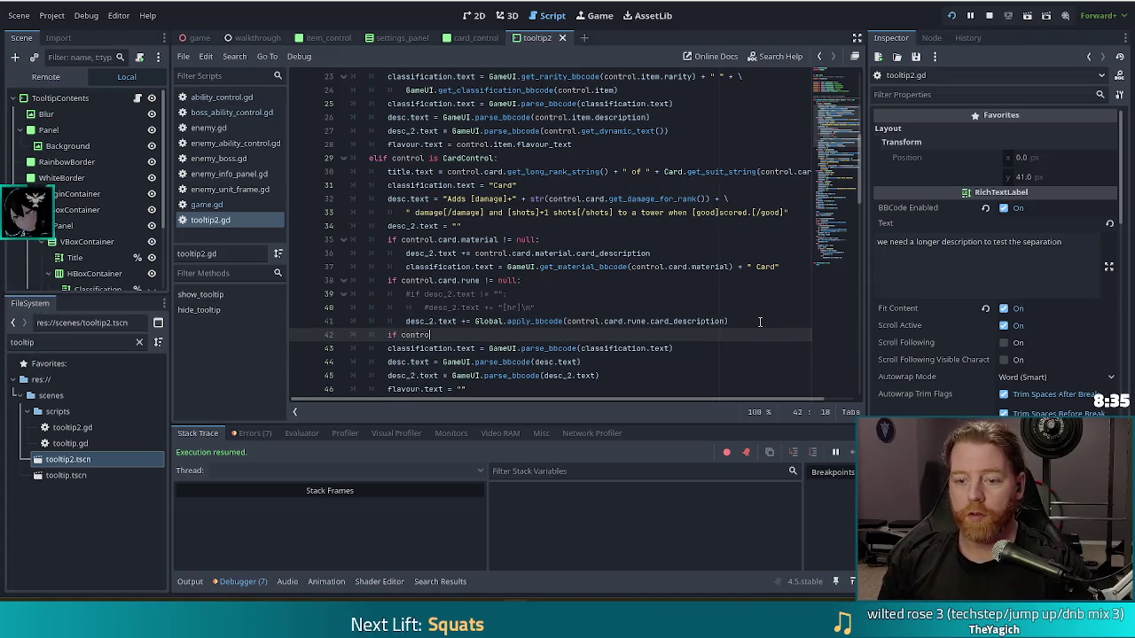
key(BackSpace)
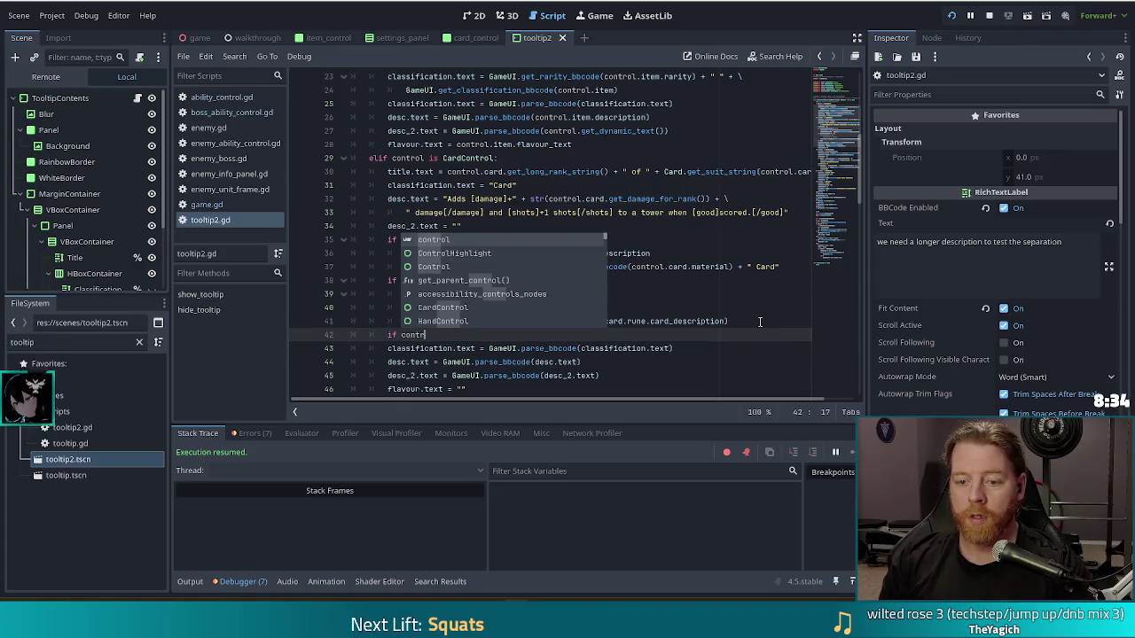
text(ol.card.bu)
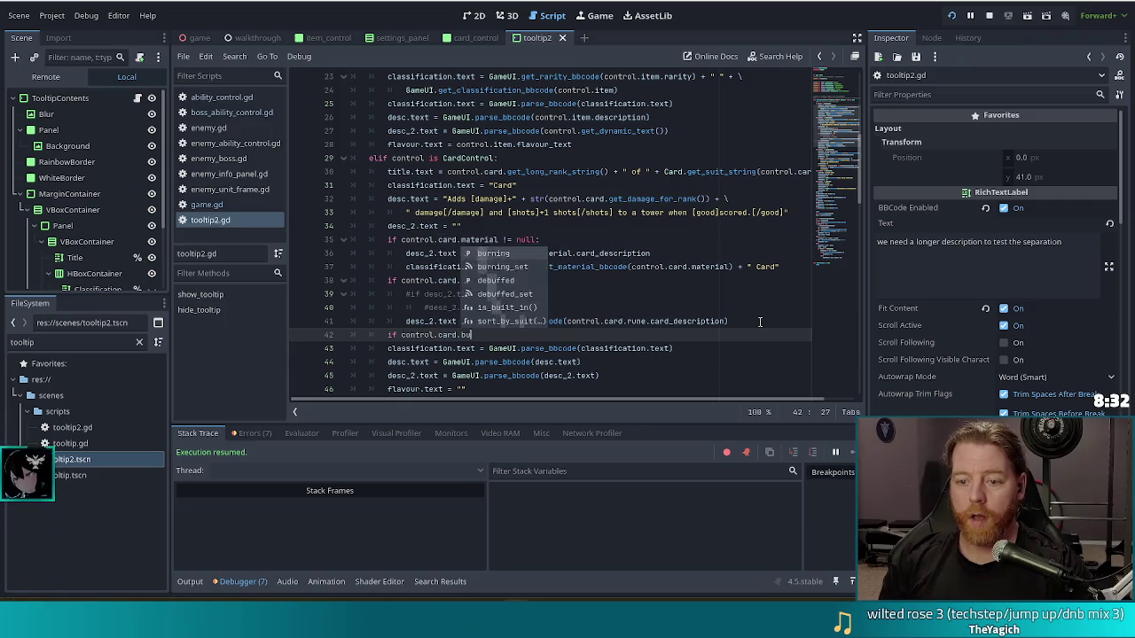
key(Return)
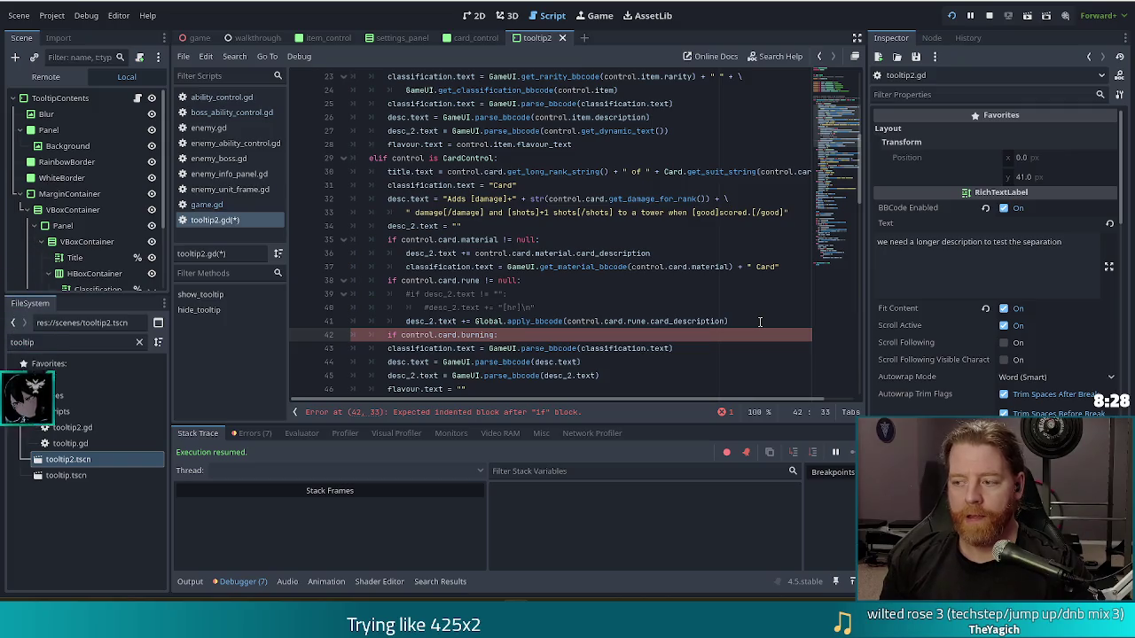
key(Return)
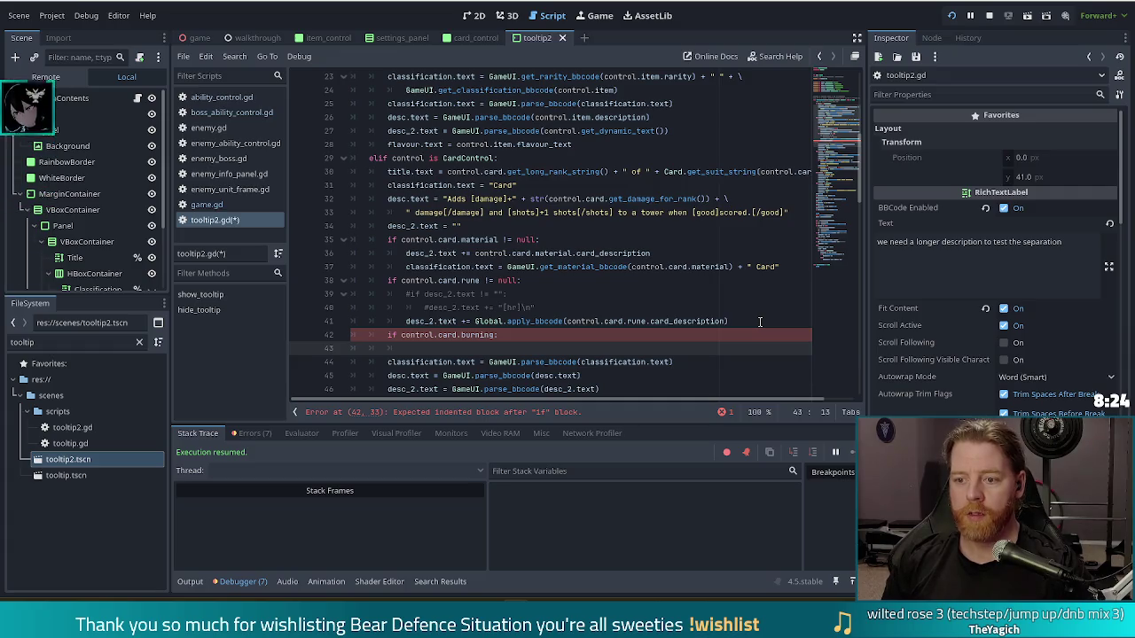
Step: Paste the desc_2 Global.apply_bbcode description line into the burning check's body
scroll(504, 292, down, 3)
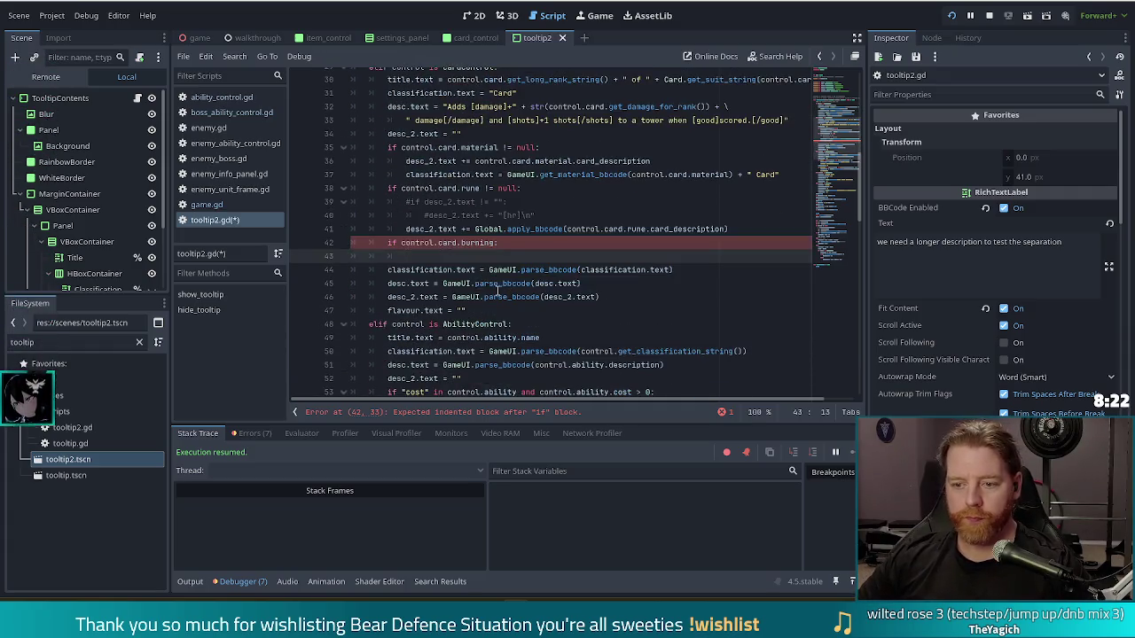
click(716, 235)
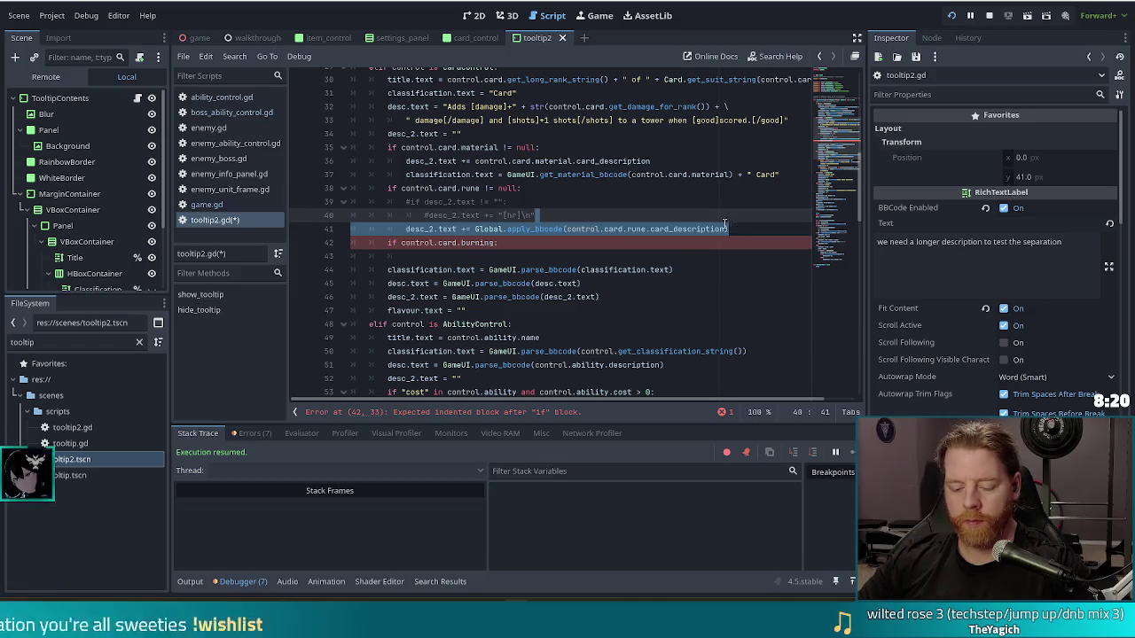
click(516, 254)
text(desc_2.text += Global.apply_bbcode(control.card.rune.card_description))
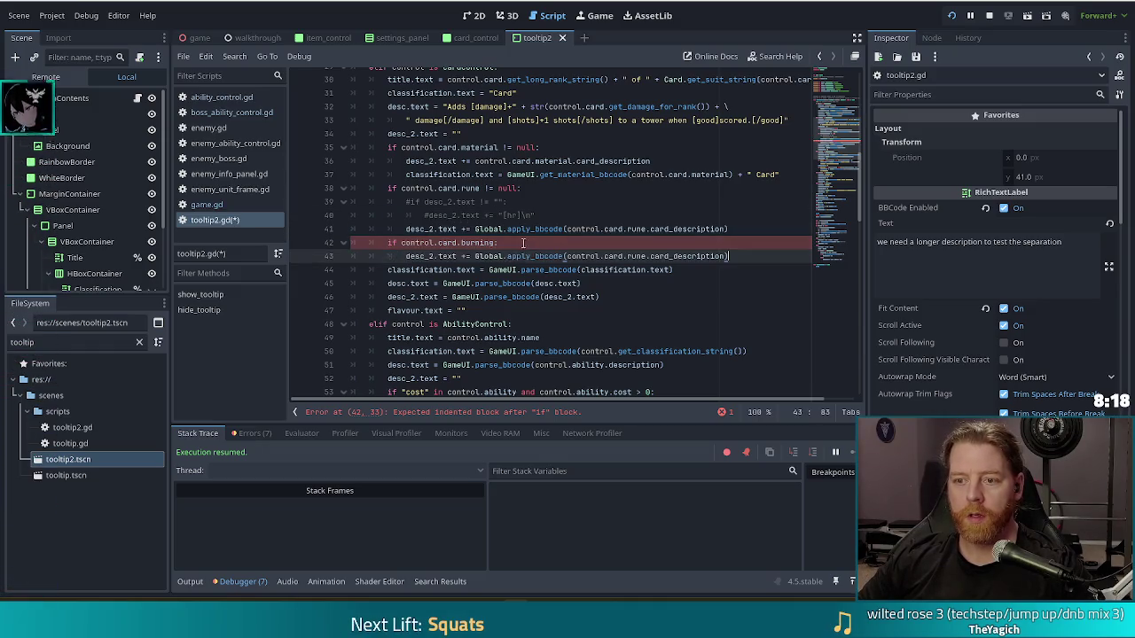
scroll(574, 246, up, 1)
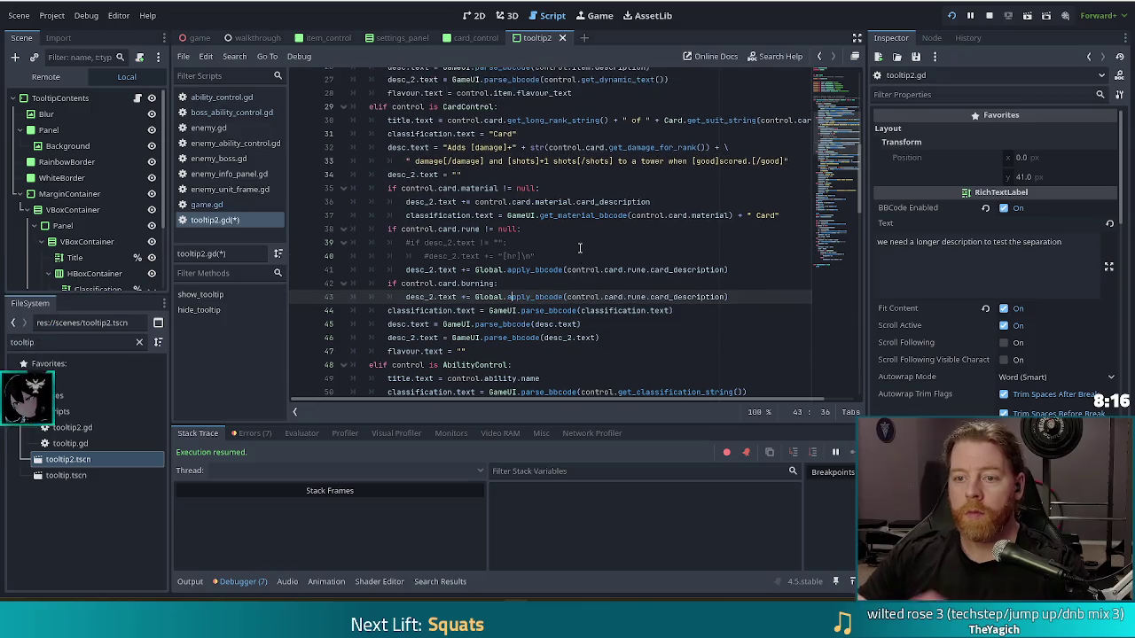
drag(526, 160, 750, 161)
click(732, 160)
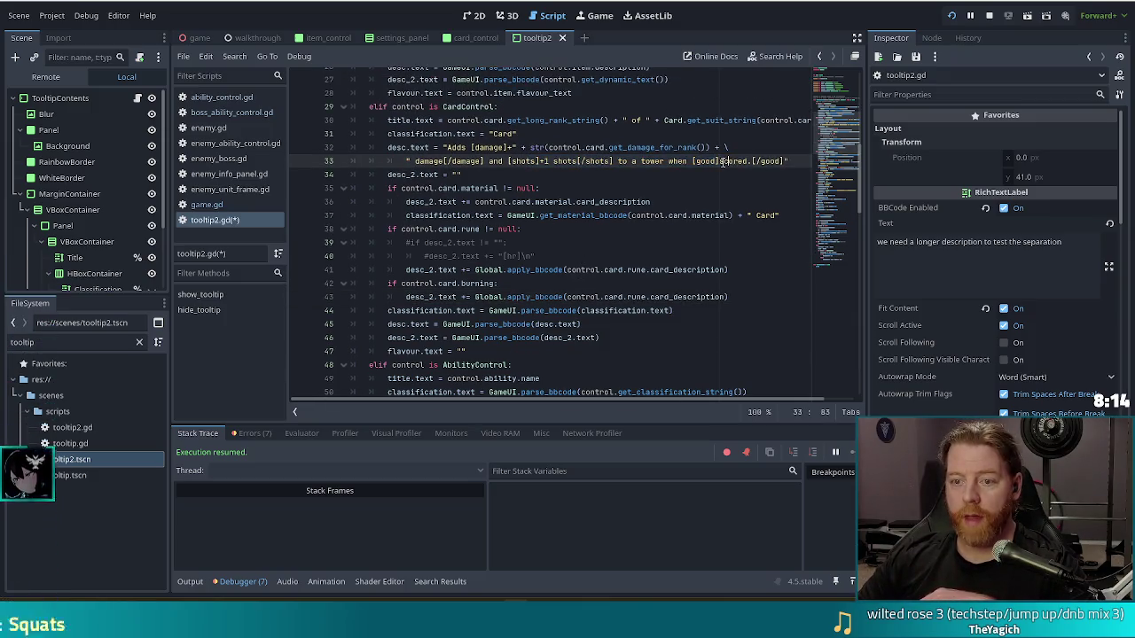
scroll(612, 198, up, 2)
scroll(611, 199, up, 6)
scroll(593, 203, down, 12)
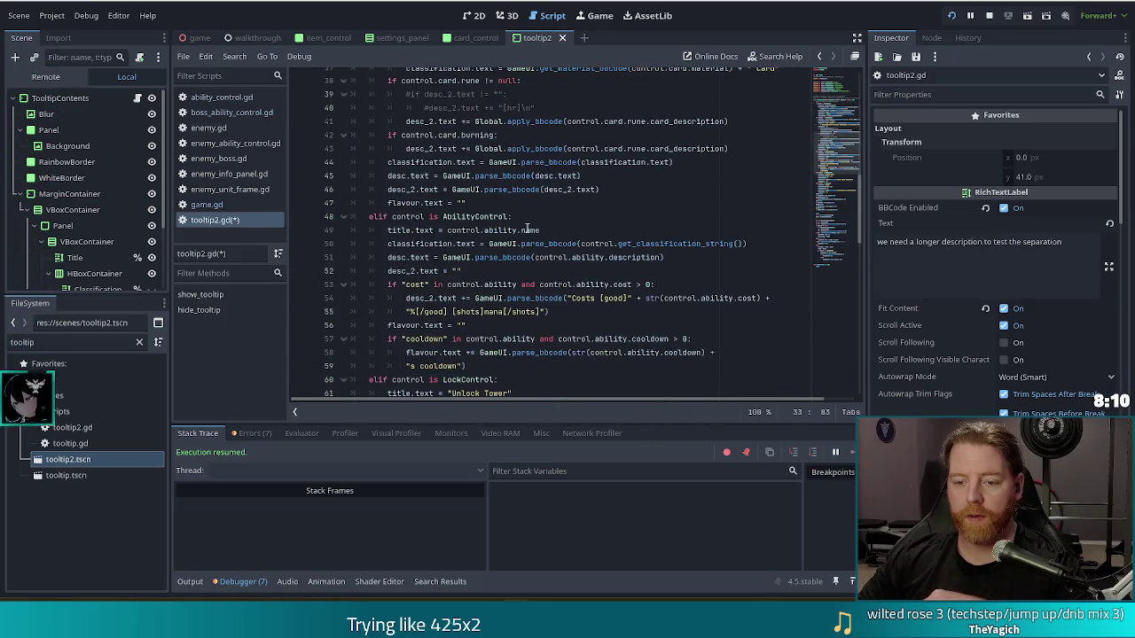
scroll(527, 229, down, 1)
scroll(526, 229, up, 4)
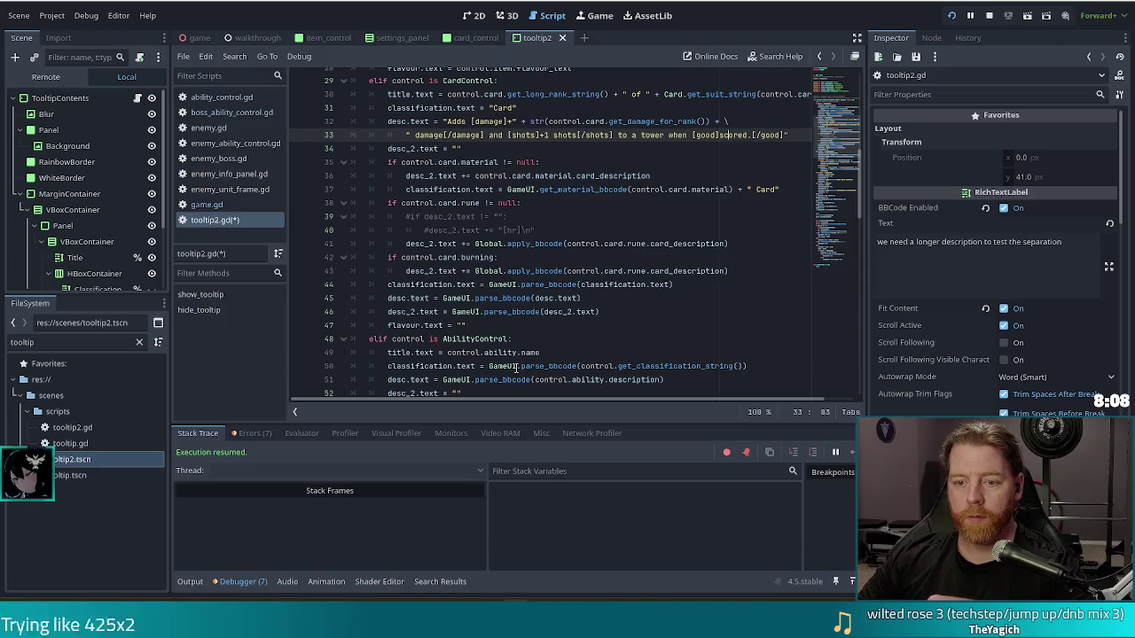
drag(728, 271, 406, 270)
key(BackSpace)
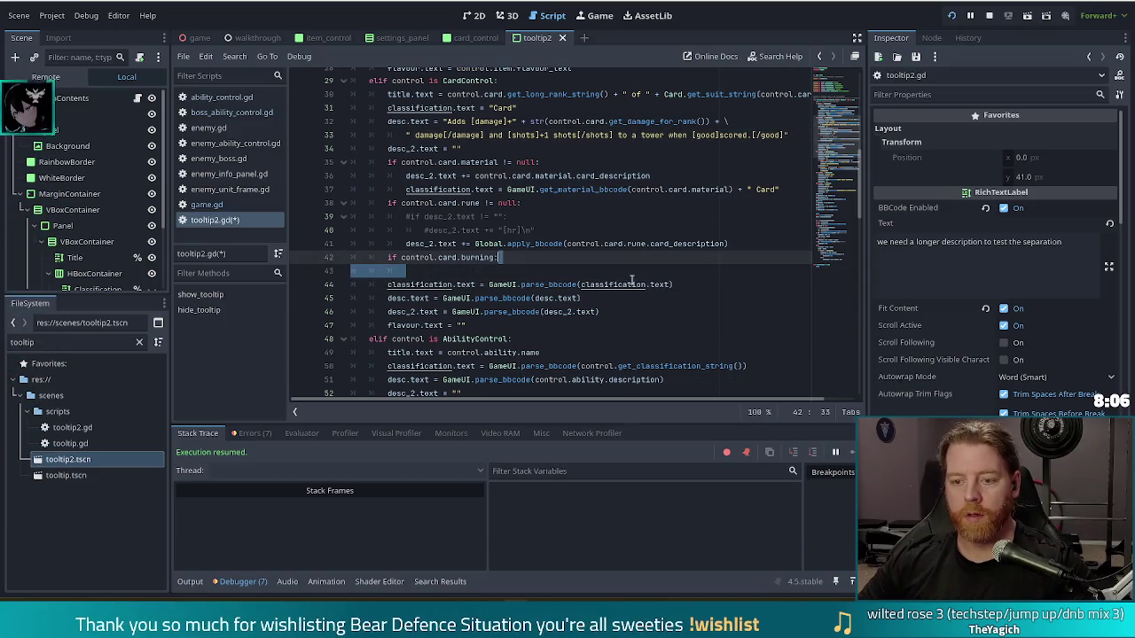
text(desc_2.text += Global.apply_bbcode(control.card.rune.card_description))
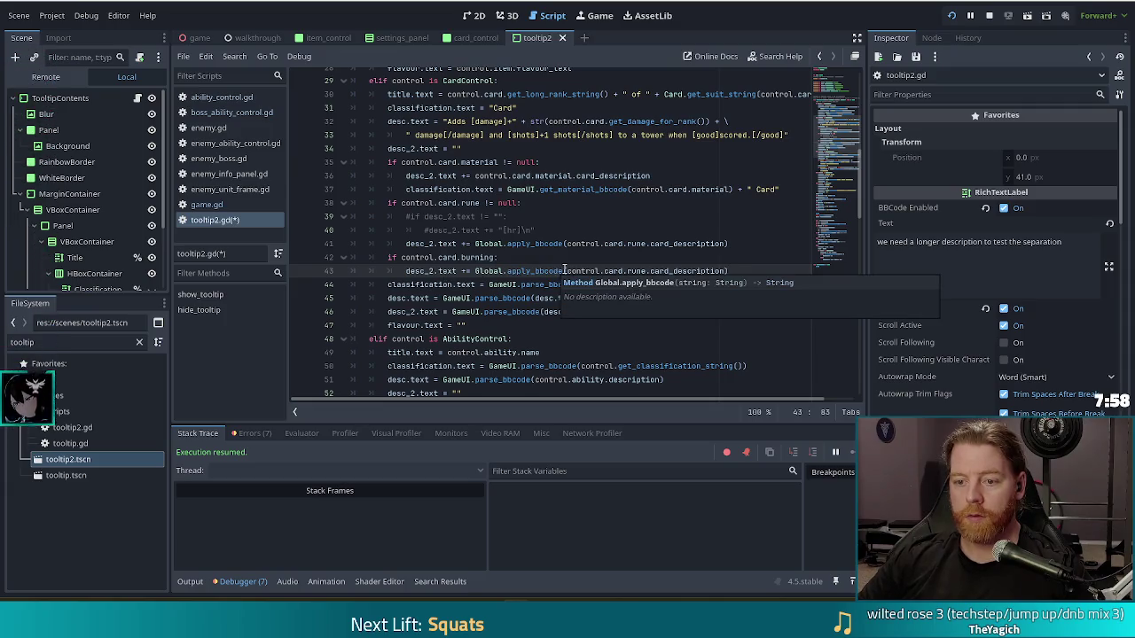
click(568, 270)
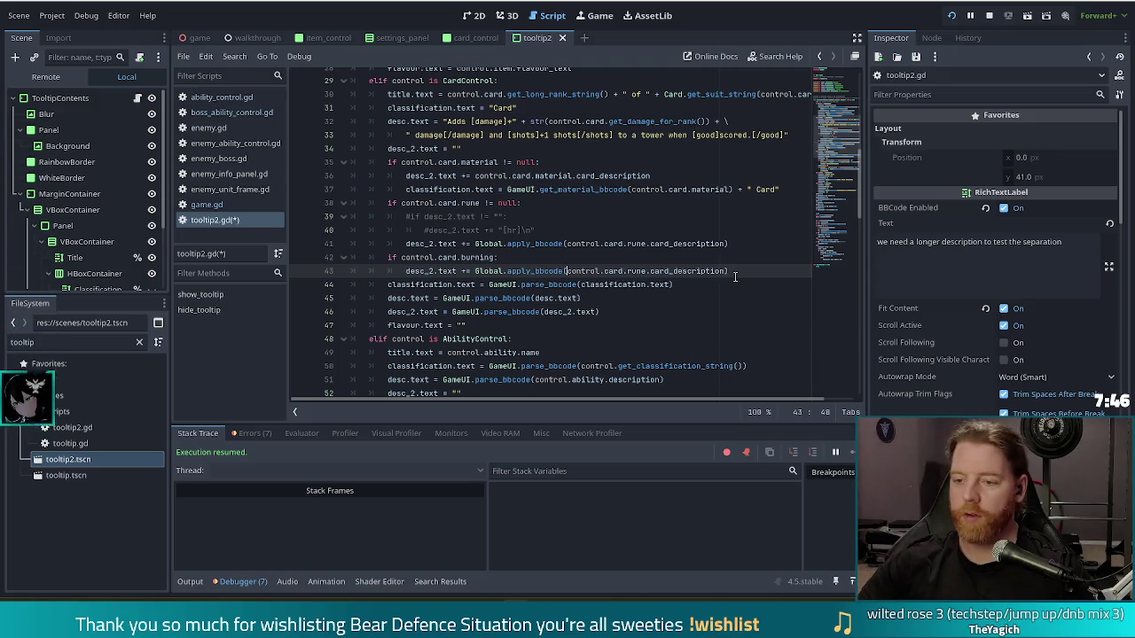
Step: Make the burning line append "Costs [v_bad]1 life[/v_bad] when scored." and save tooltip2.gd
shift+click(725, 271)
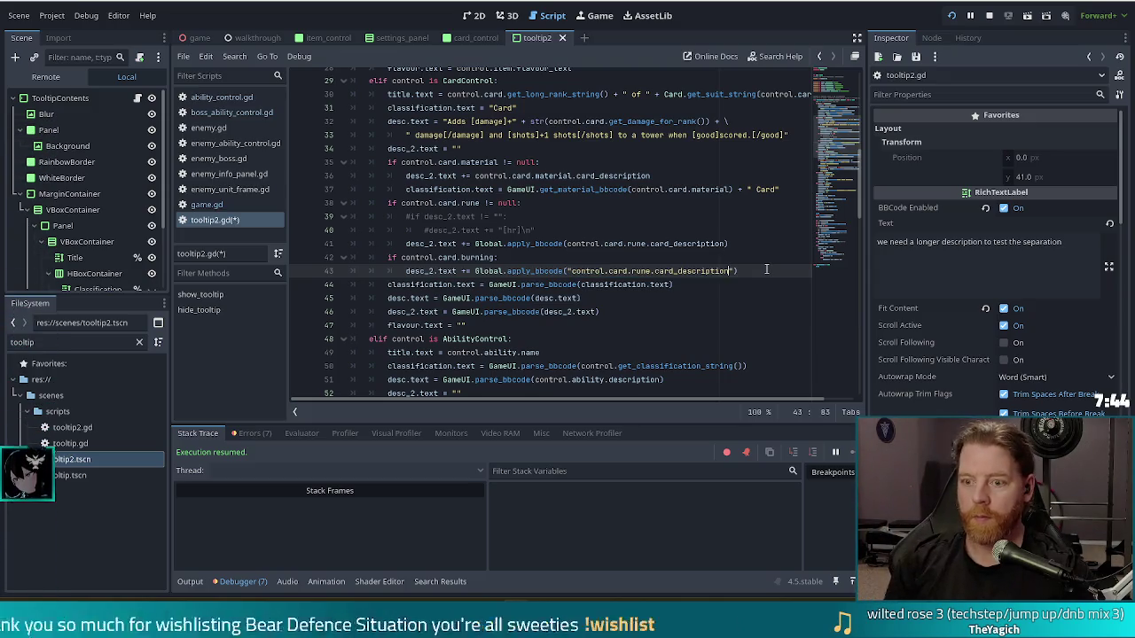
text(")
key(ctrl+shift+Left)
key(ctrl+shift+Left)
key(ctrl+shift+Left)
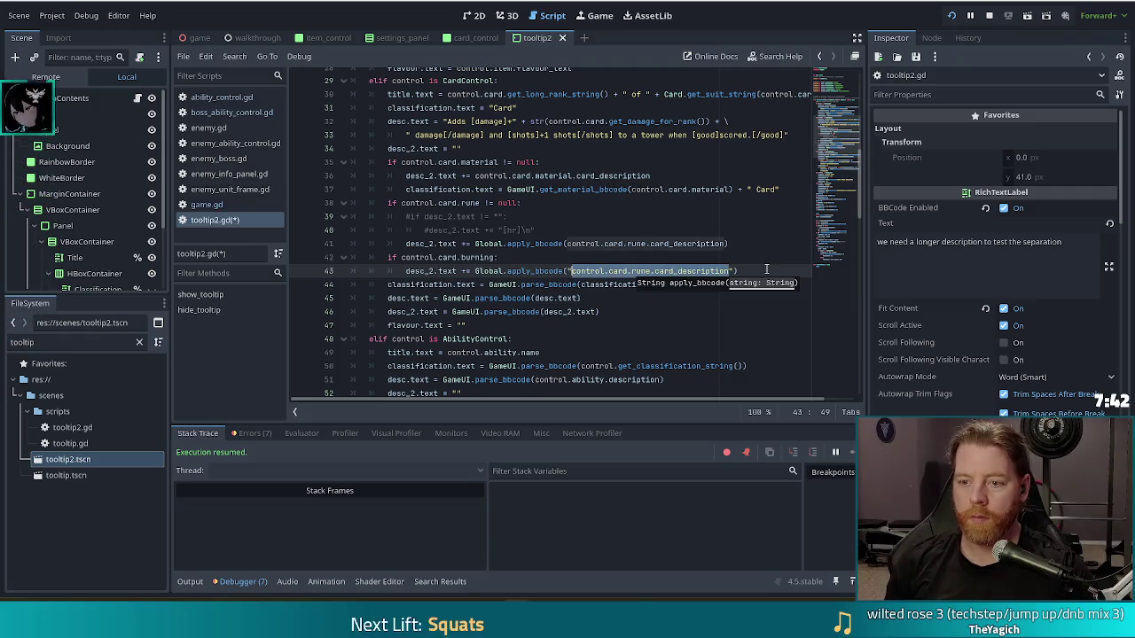
text(Ca)
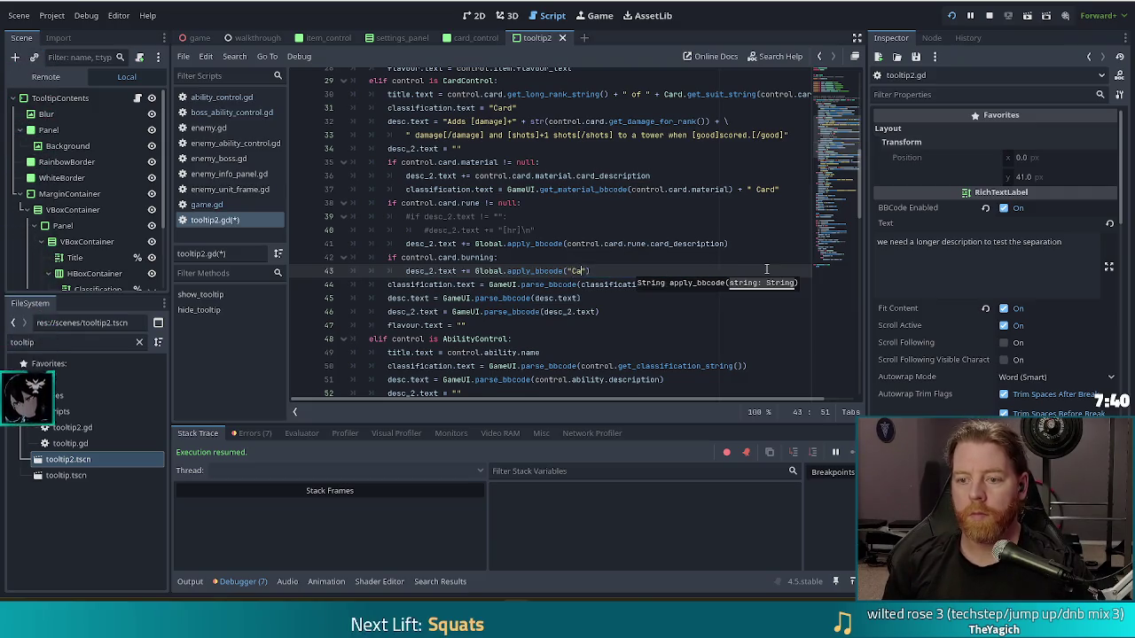
key(BackSpace)
text(osts 1 [)
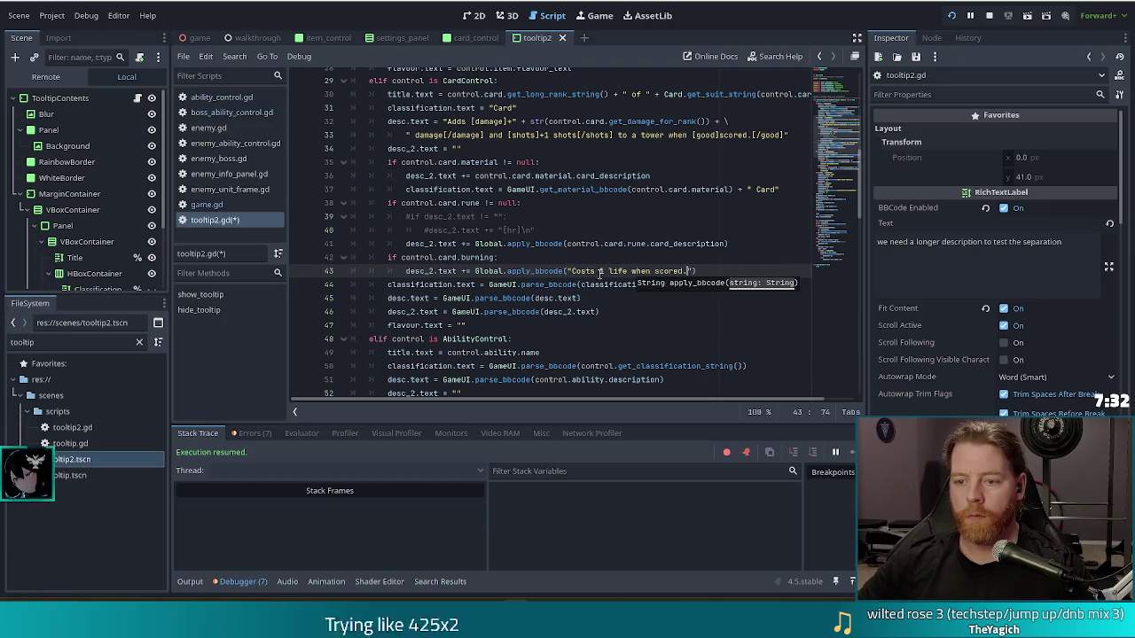
double_click(601, 271)
text([_bad)
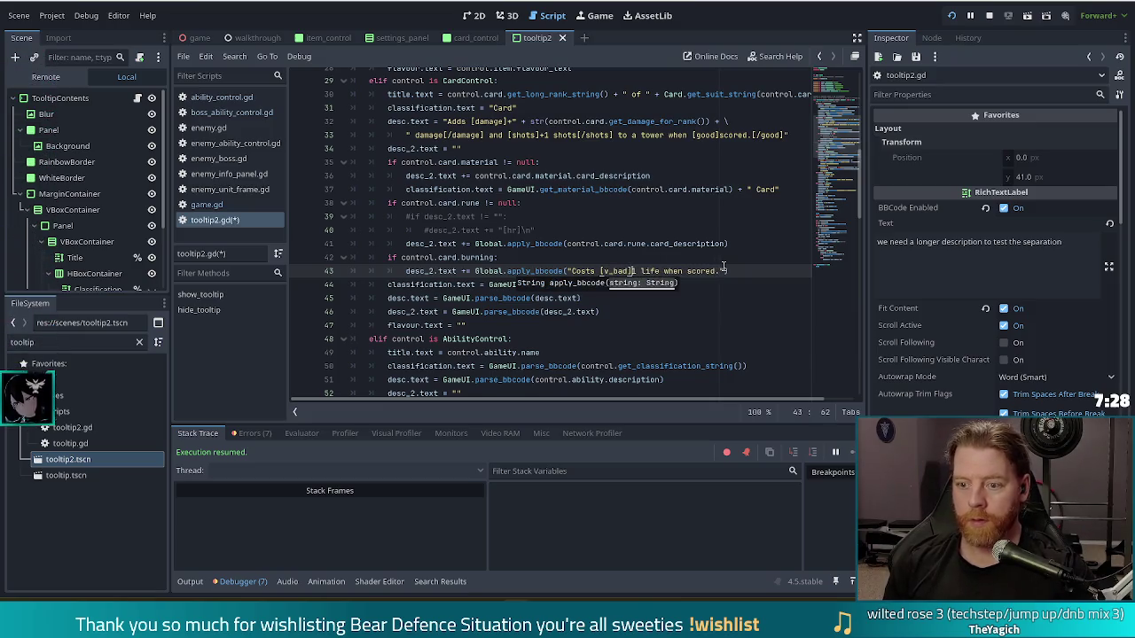
text(v_bad)
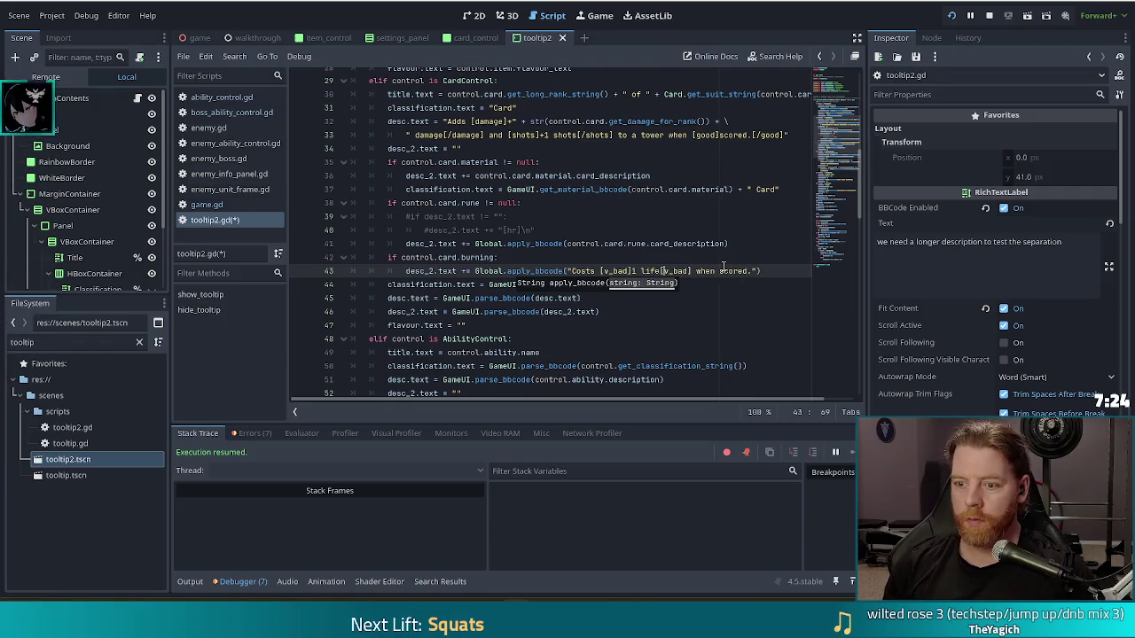
text(/)
key(Escape)
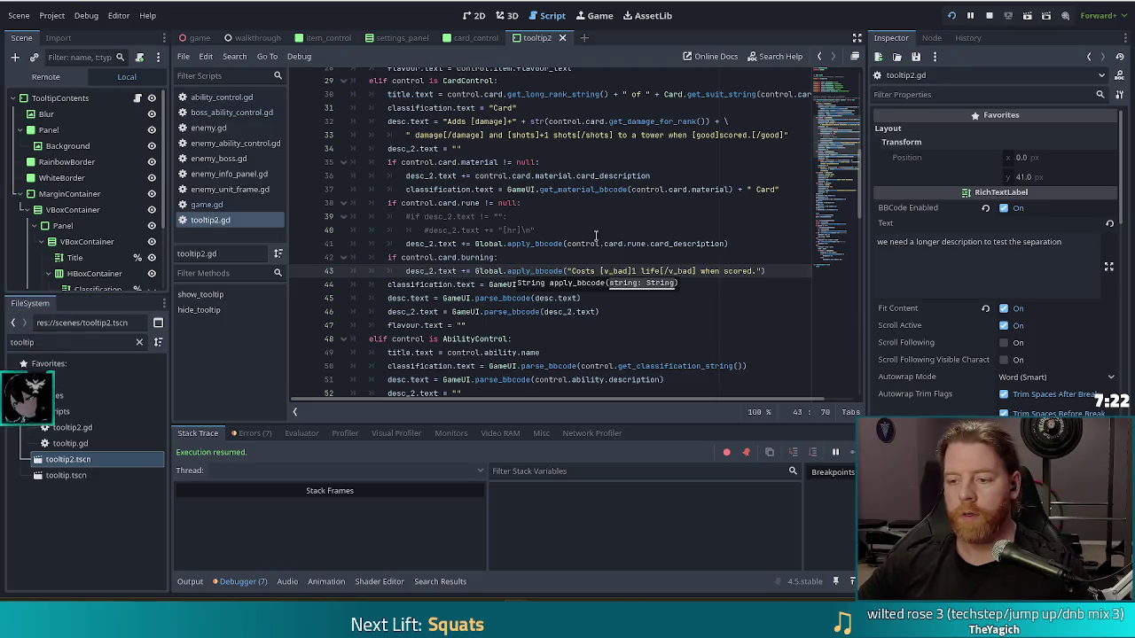
click(548, 243)
key(ctrl+s)
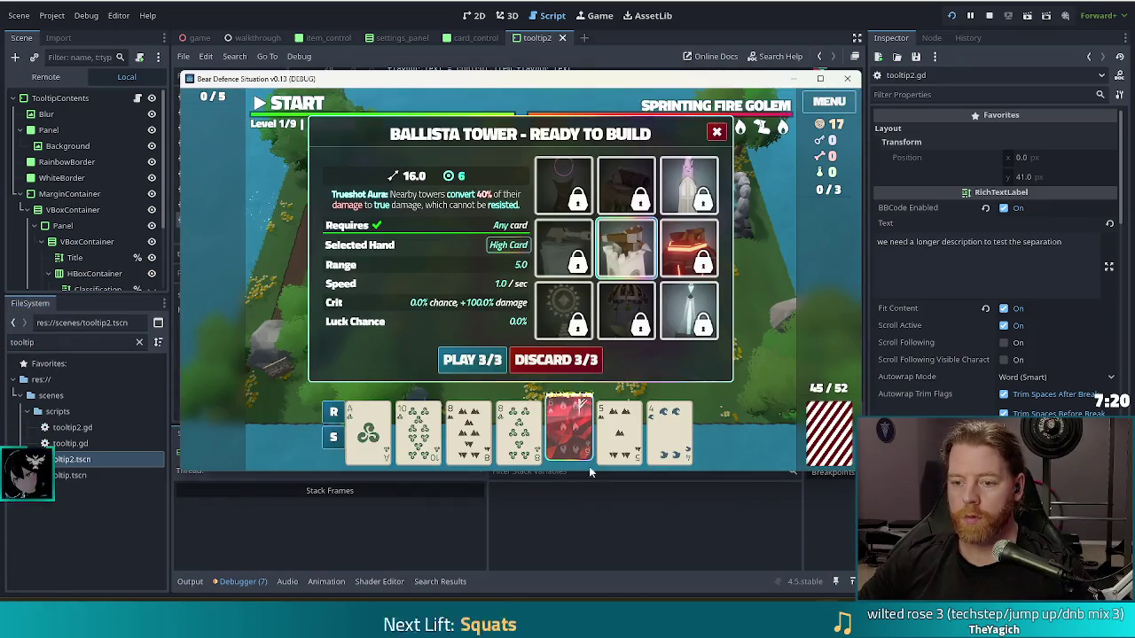
Step: Check the card tooltips in the game, close the Ballista Tower dialog, and return to the editor
mouse_move(580, 432)
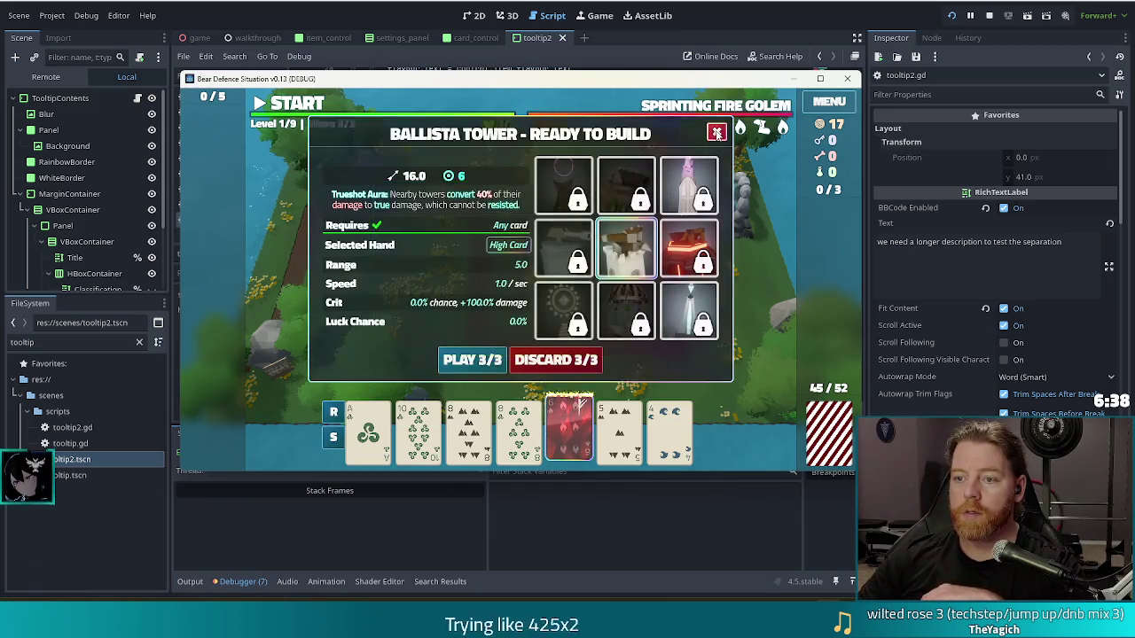
click(716, 132)
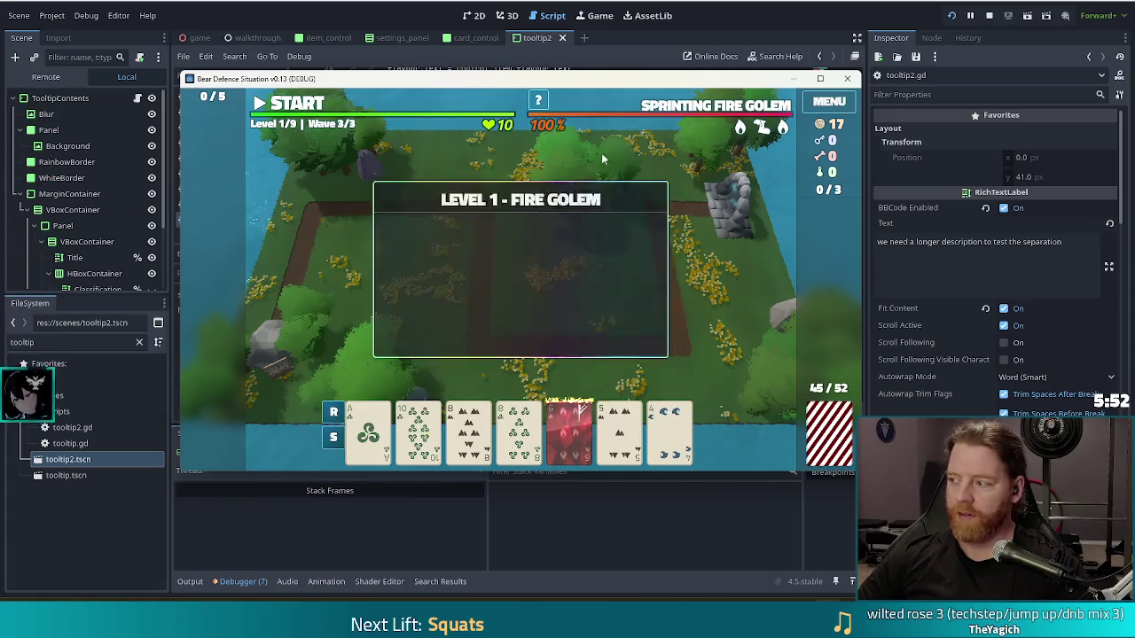
click(140, 341)
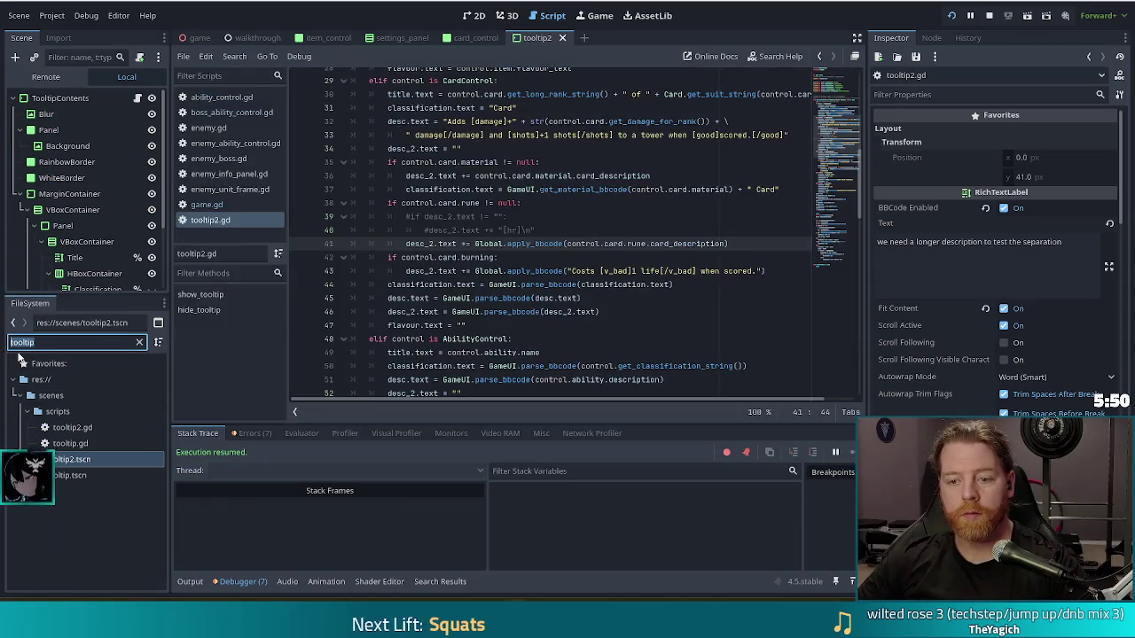
Step: Stop the running game and open ability_description_control.tscn, found by filtering FileSystem for 'abil'
text(ability)
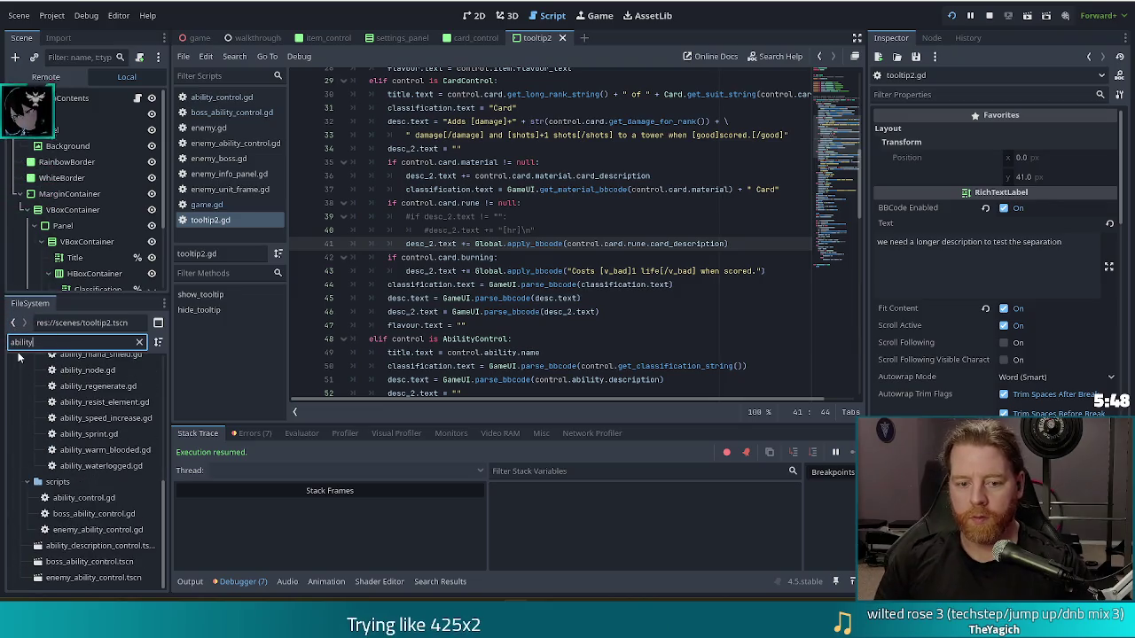
click(91, 548)
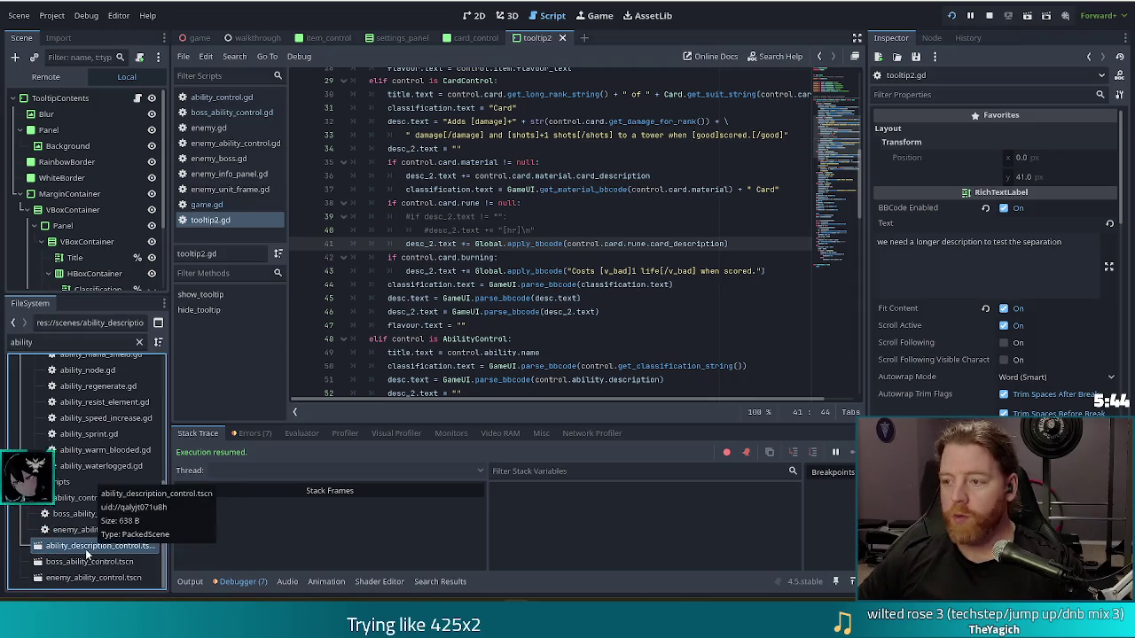
click(989, 16)
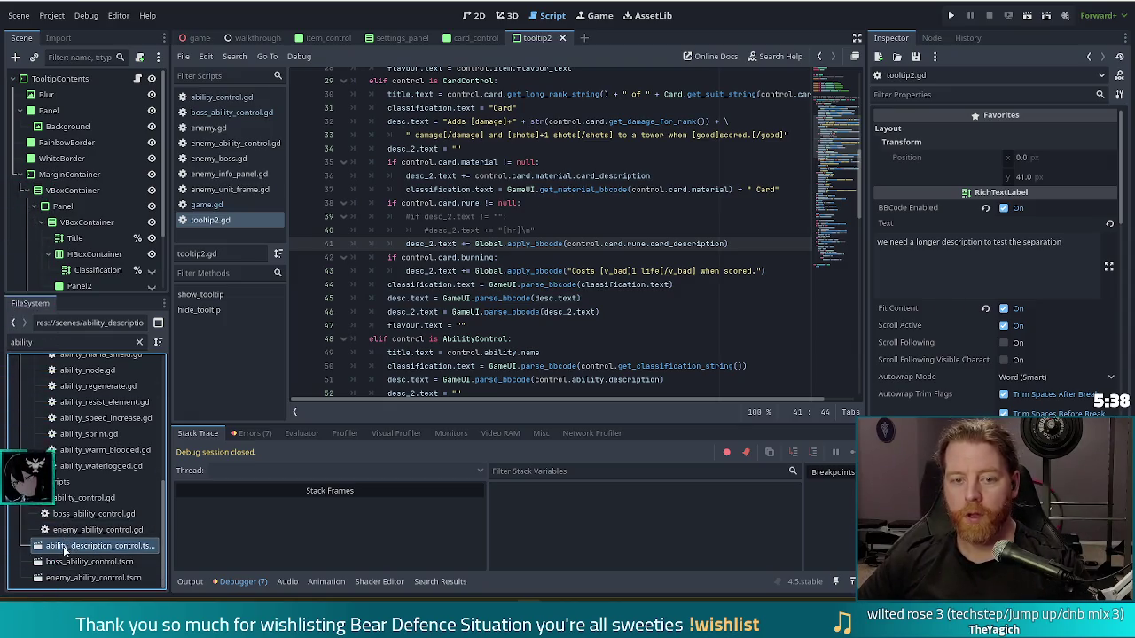
double_click(64, 548)
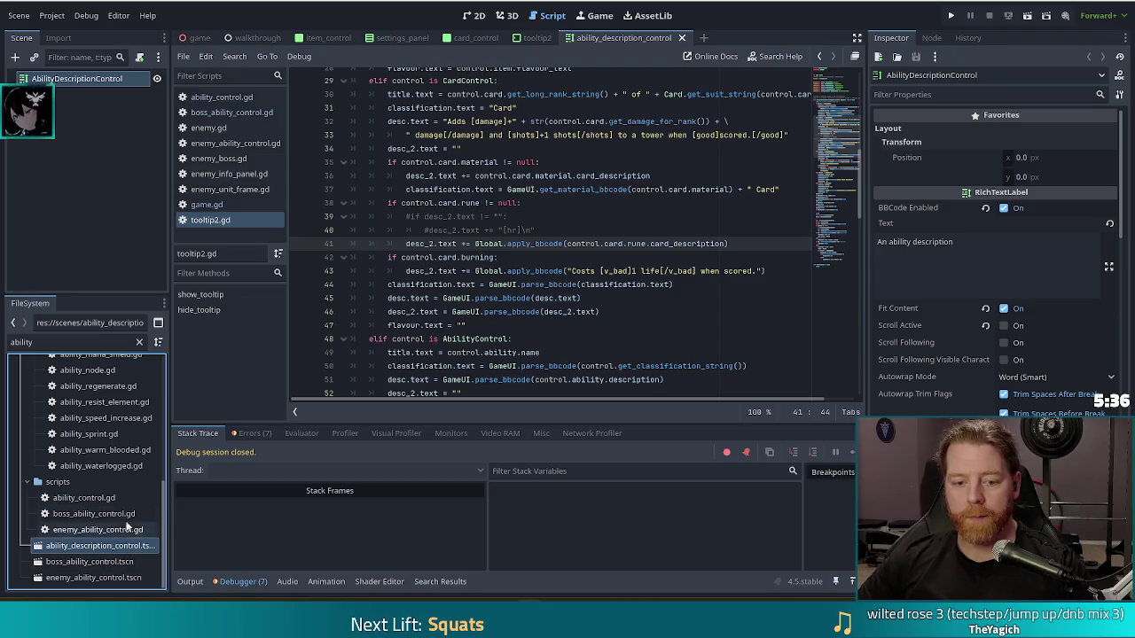
Step: Show enemy_info_panel.gd in the script editor, at its _add_ability function
scroll(136, 524, up, 10)
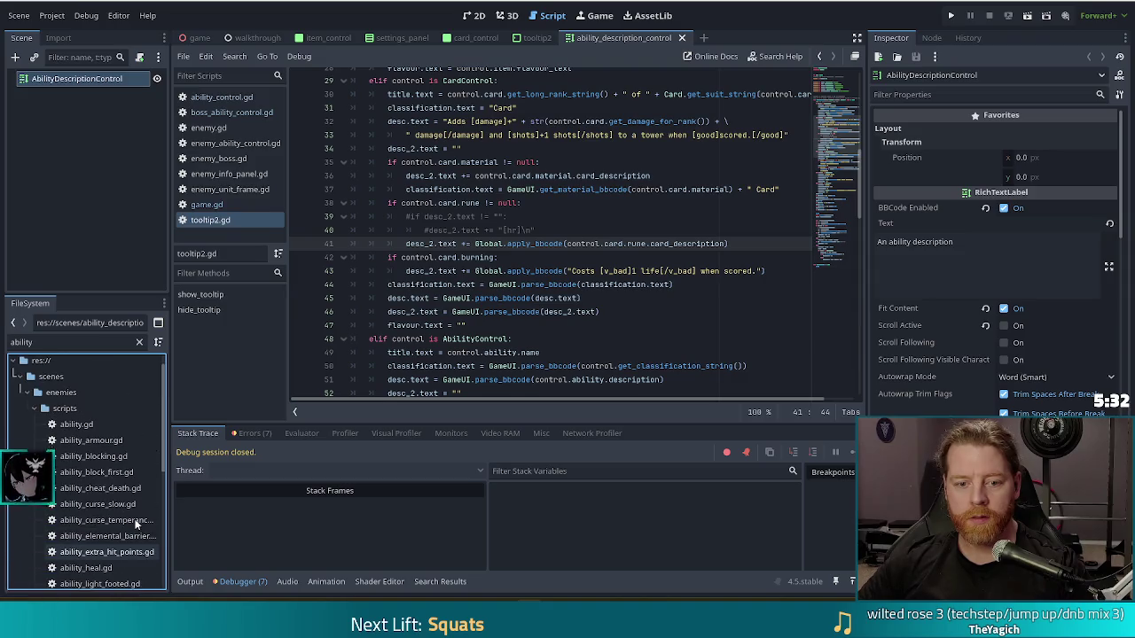
scroll(131, 479, down, 2)
scroll(131, 479, down, 2)
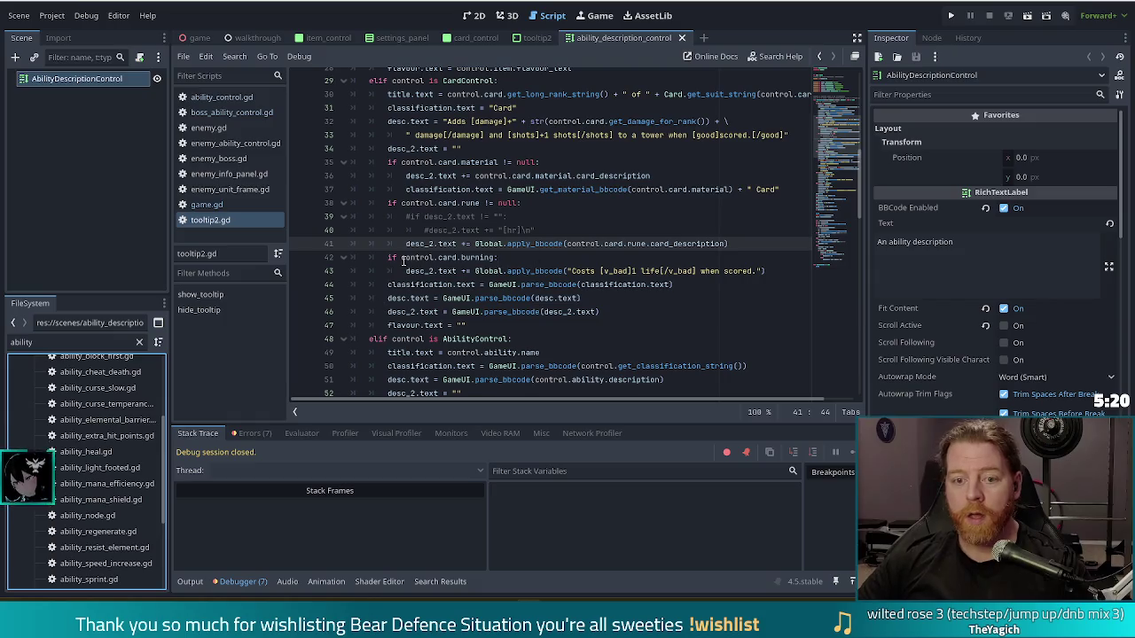
click(229, 174)
click(515, 226)
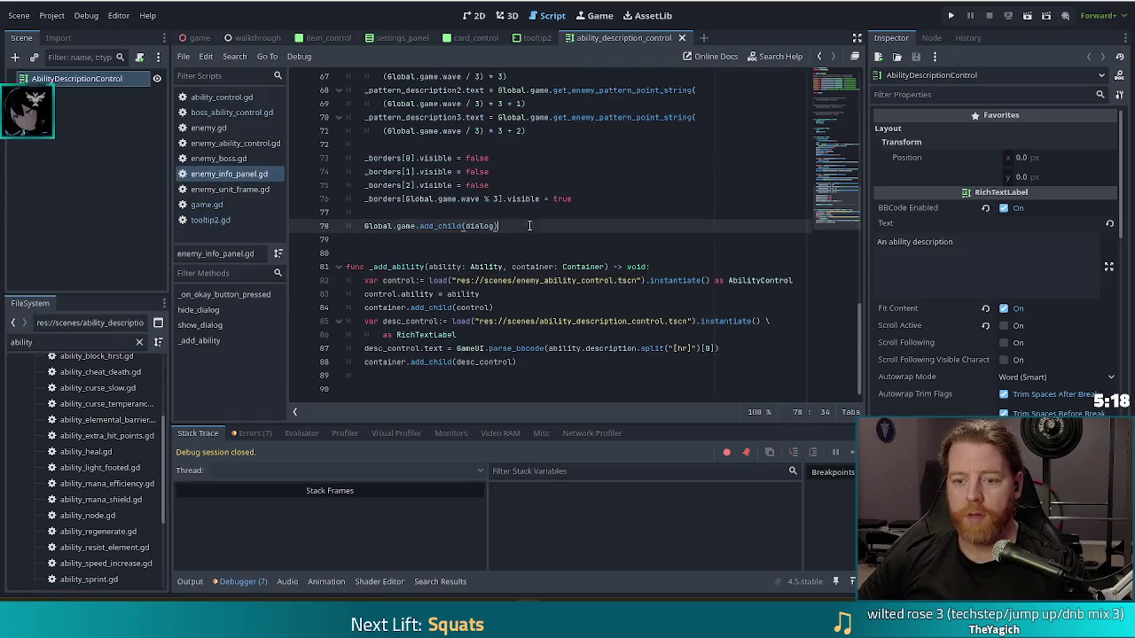
click(468, 266)
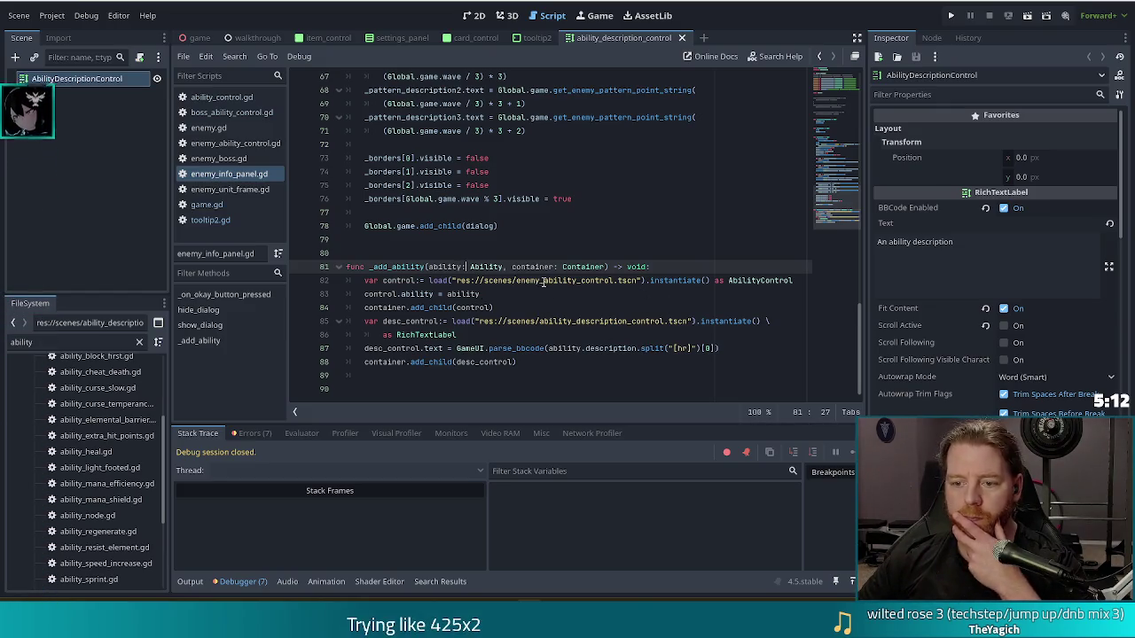
click(543, 281)
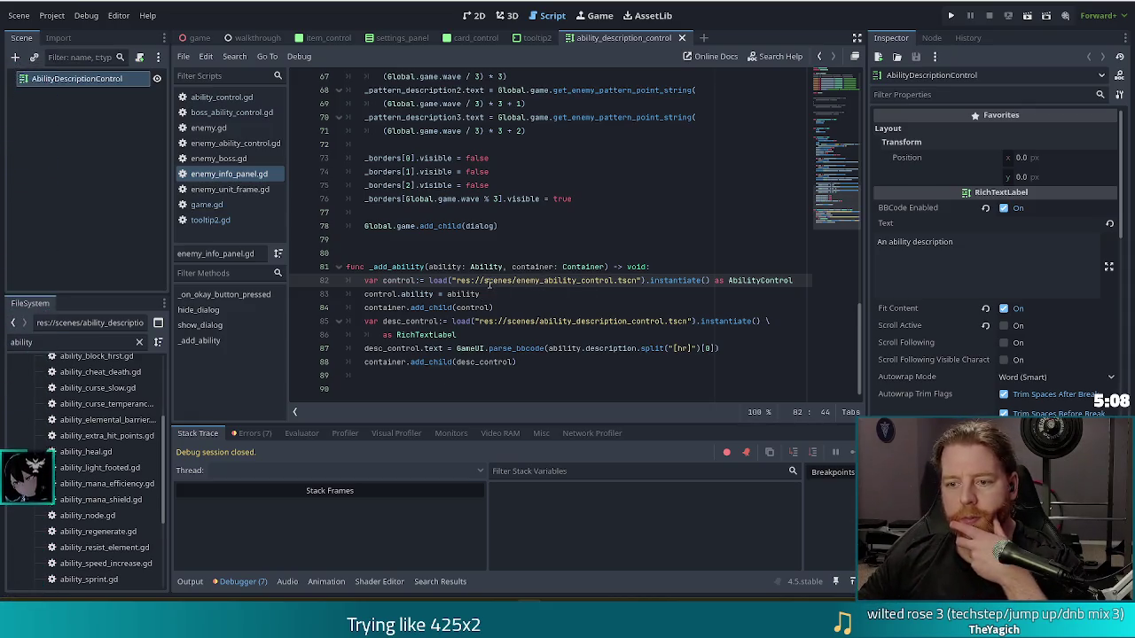
click(539, 280)
mouse_move(637, 284)
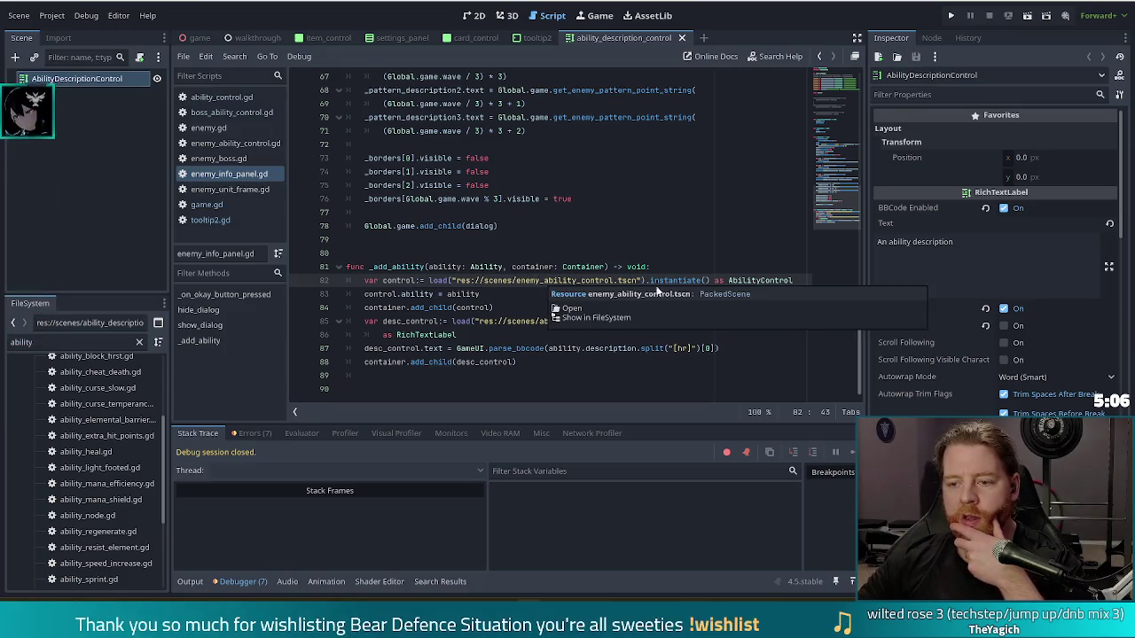
click(476, 281)
click(502, 298)
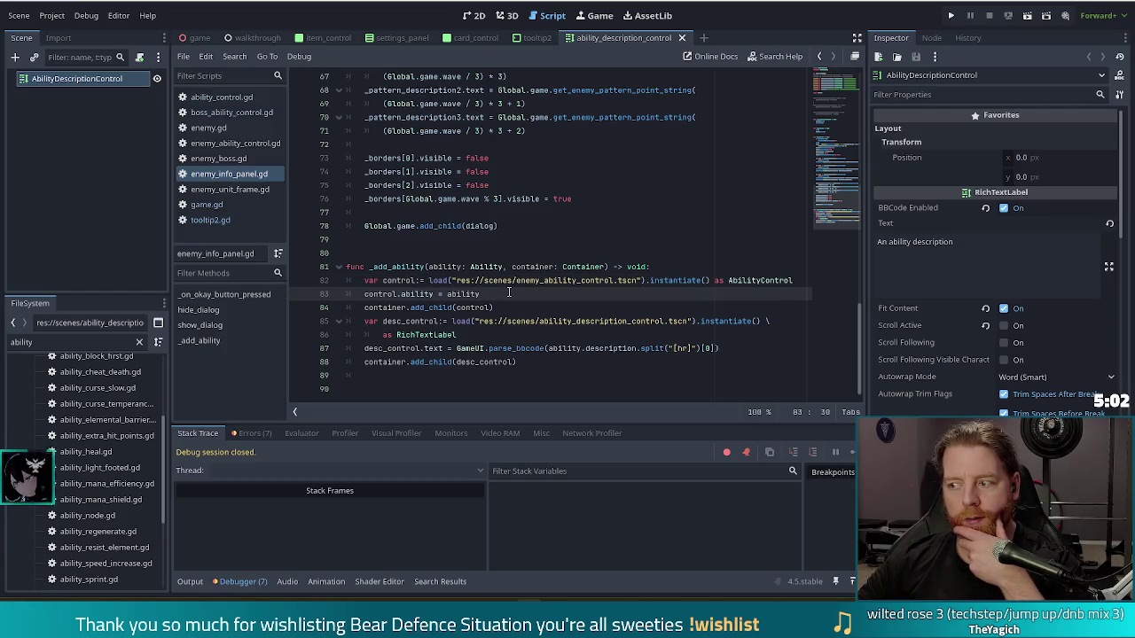
mouse_move(508, 286)
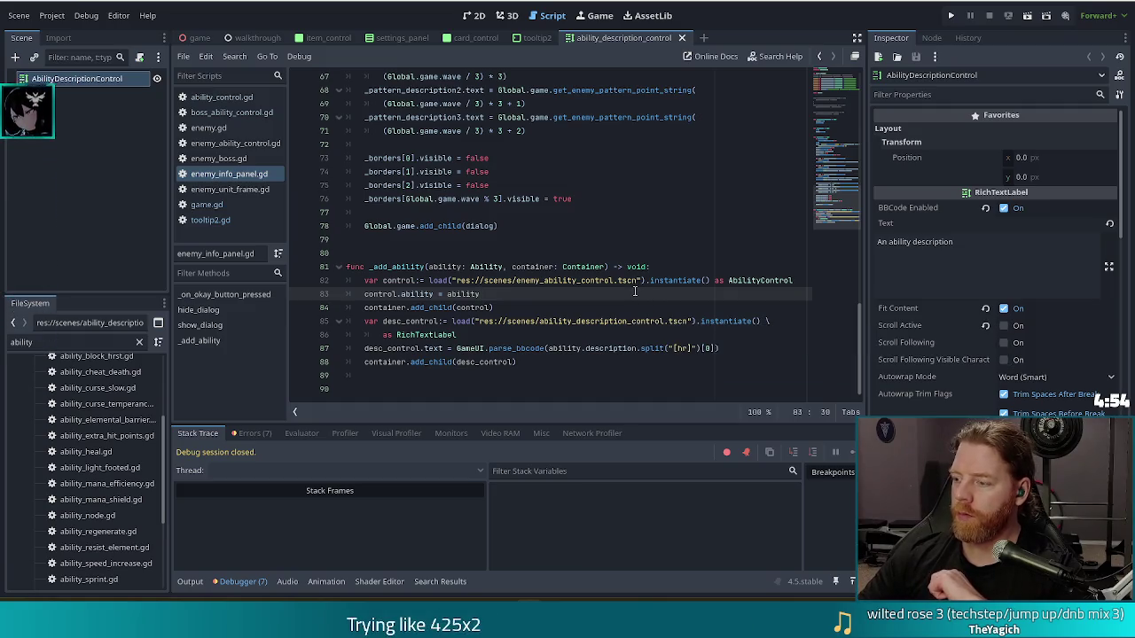
mouse_move(564, 278)
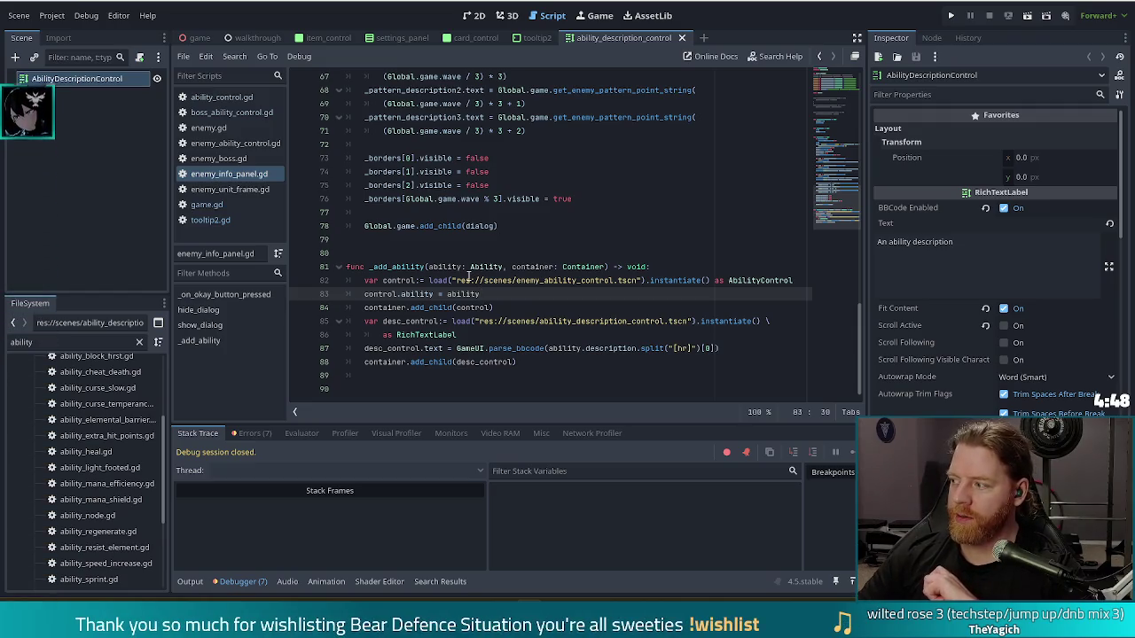
mouse_move(460, 283)
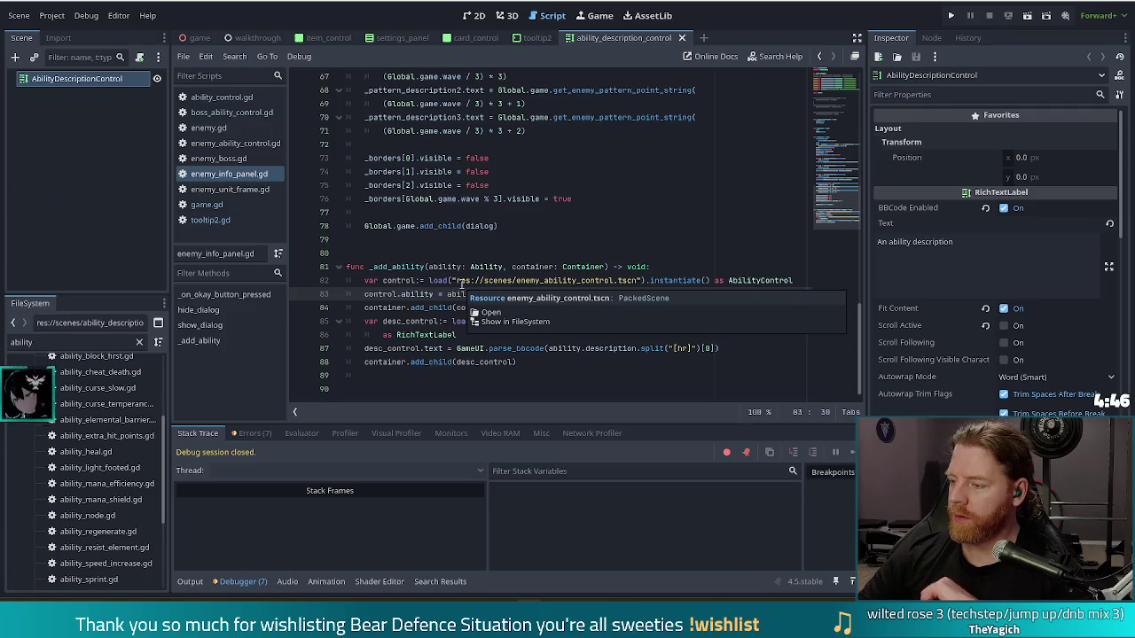
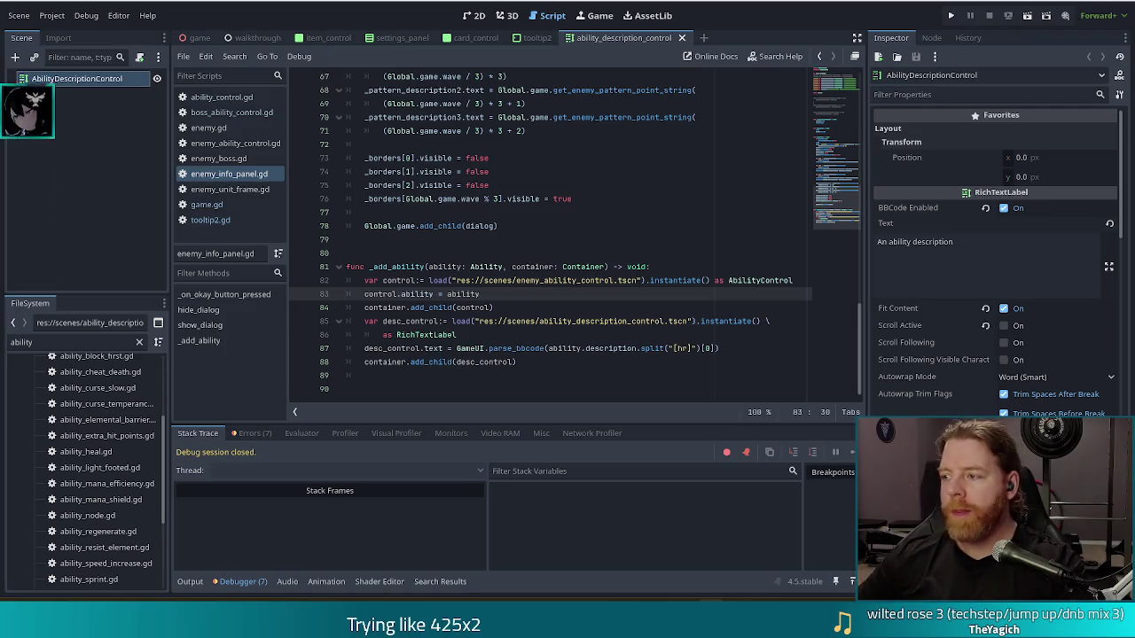
Step: Review the description scene path and RichTextLabel cast lines in the _add_ability function
click(537, 321)
click(543, 332)
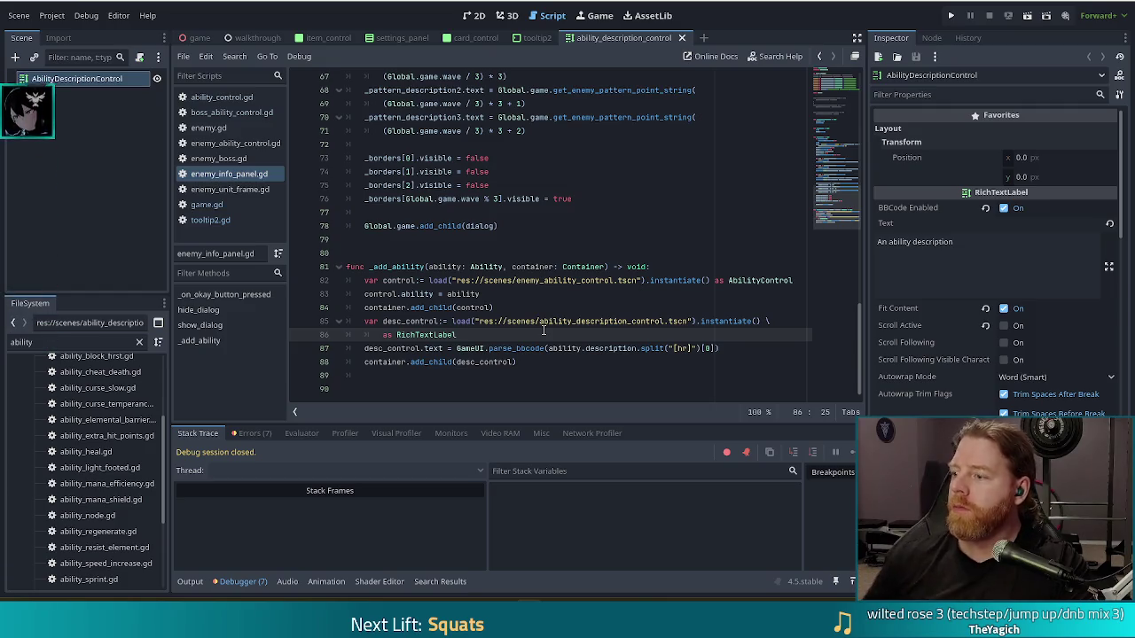
click(623, 321)
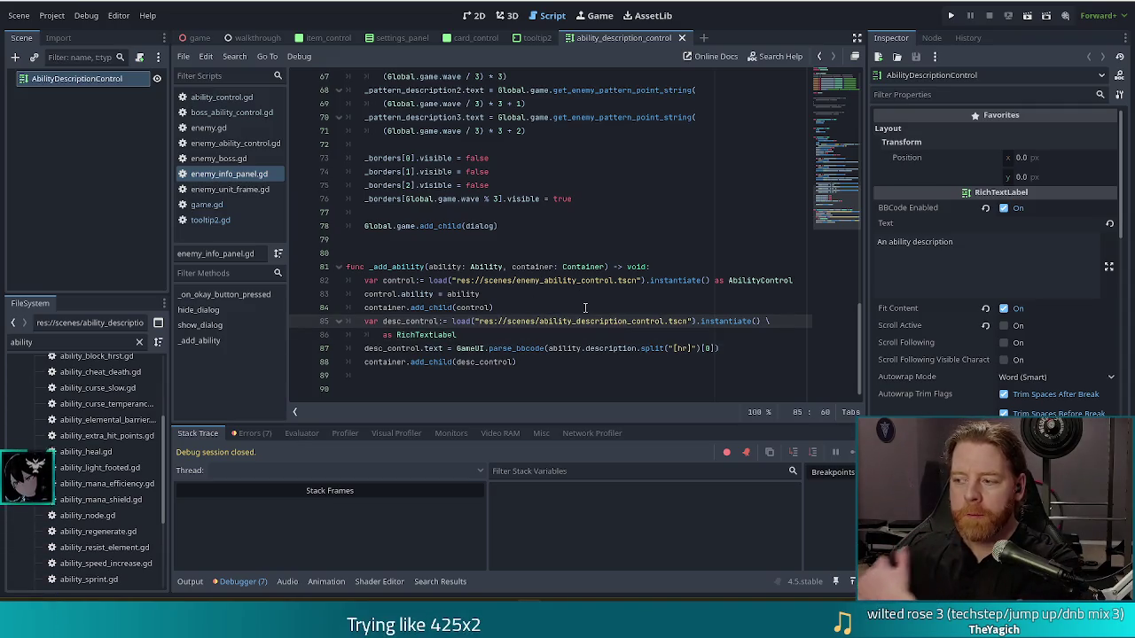
click(537, 337)
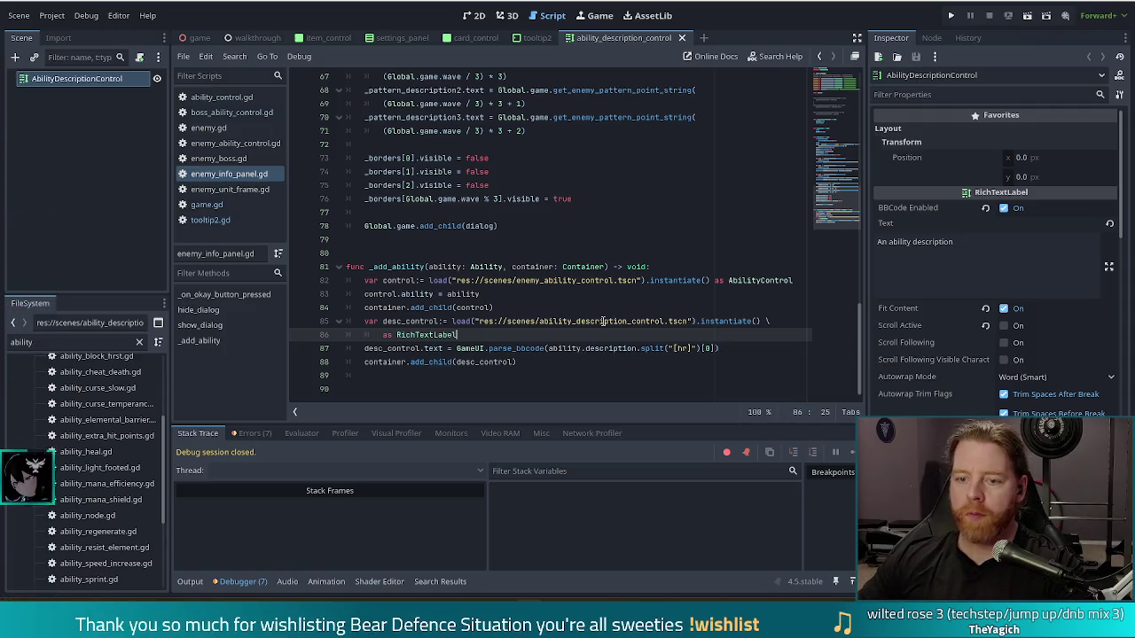
click(520, 308)
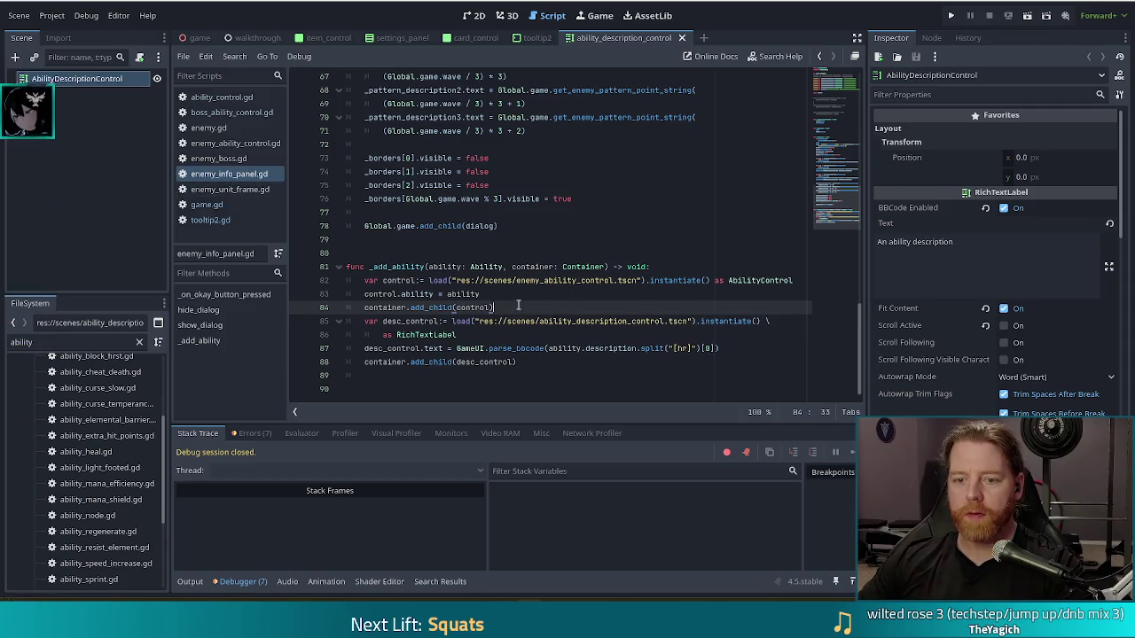
click(524, 361)
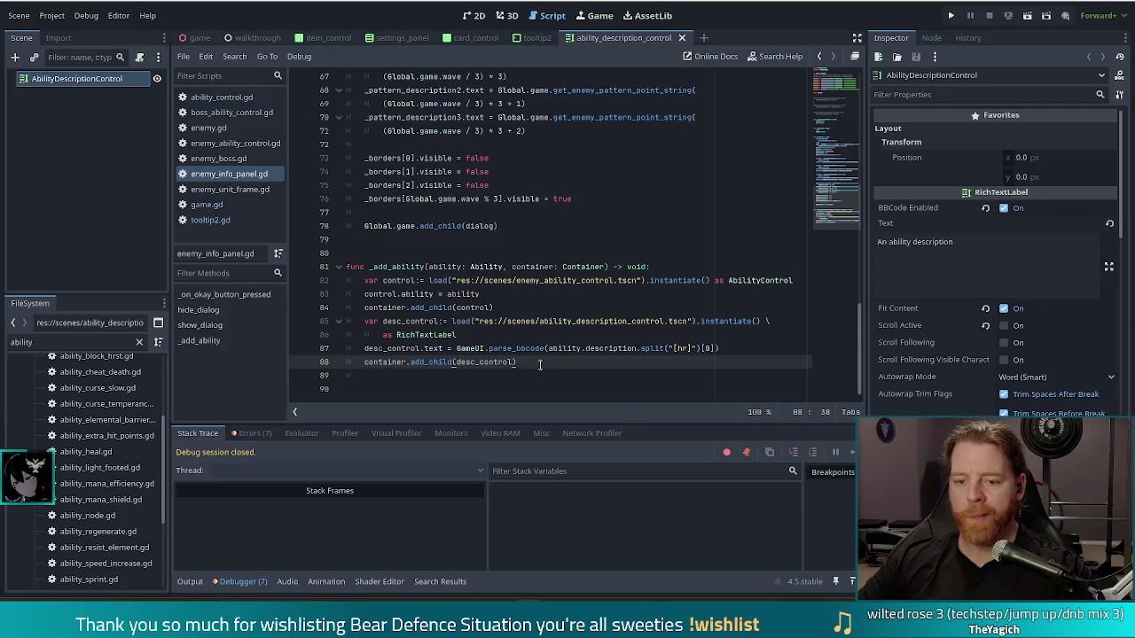
Step: Duplicate _add_ability, rename the copy toward _add_boss, and change its parameter type to EnemyBoss
drag(533, 366, 535, 225)
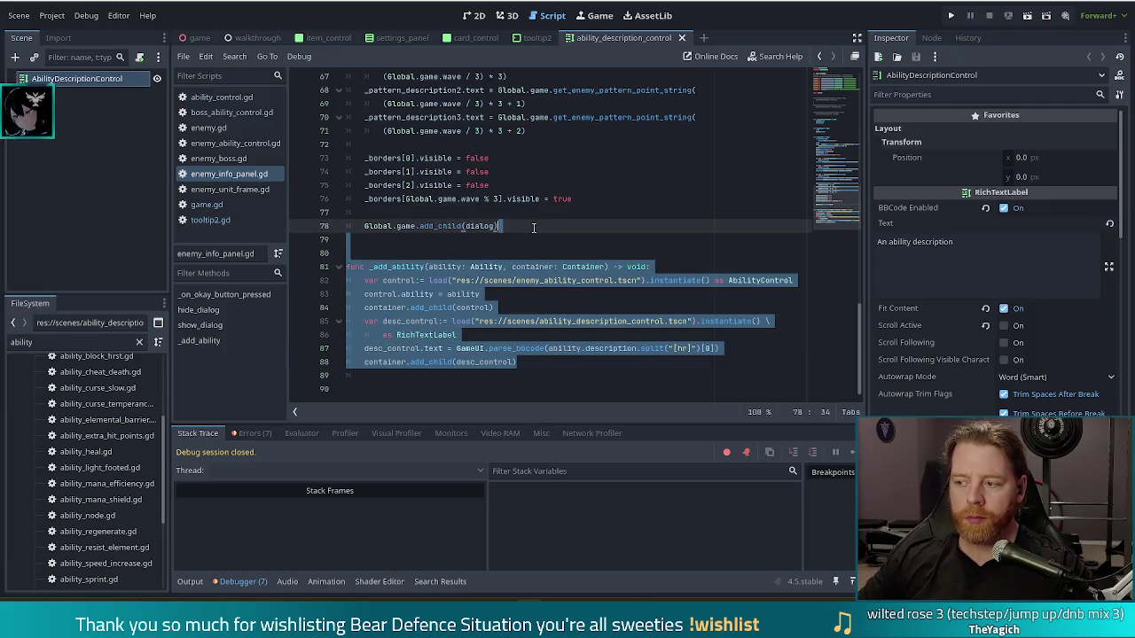
key(ctrl+shift+d)
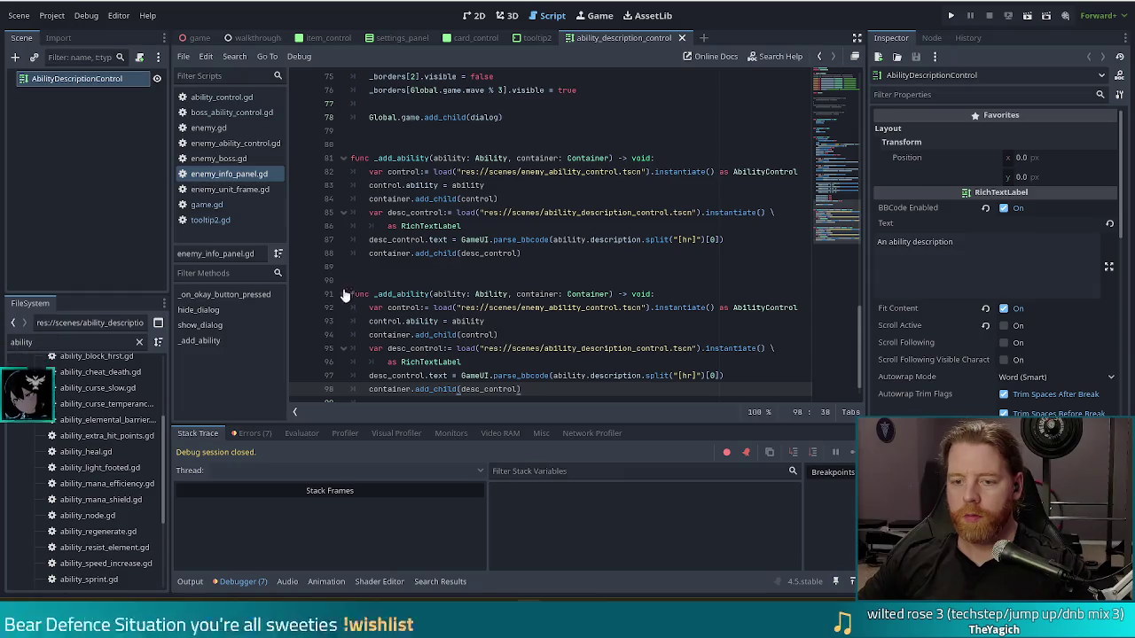
click(398, 294)
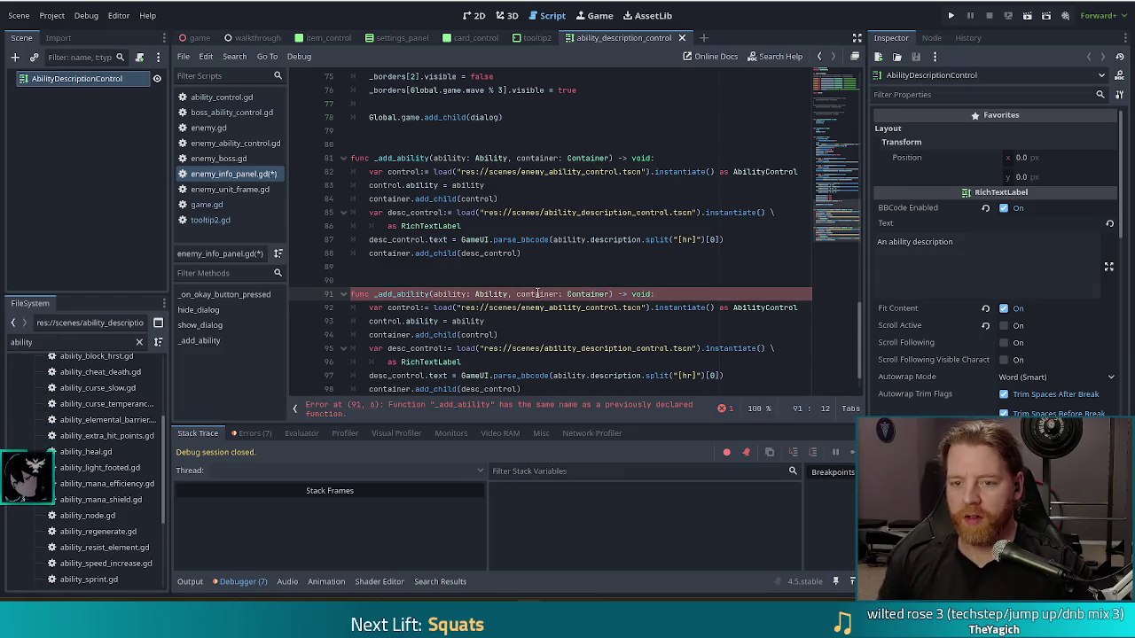
text(boss-)
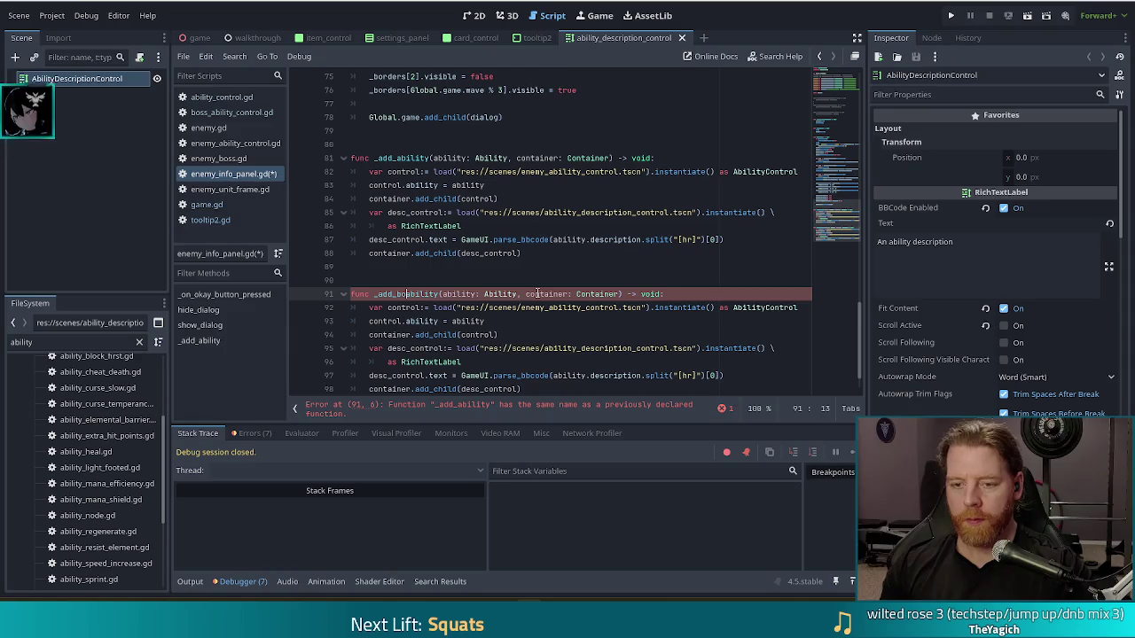
click(499, 294)
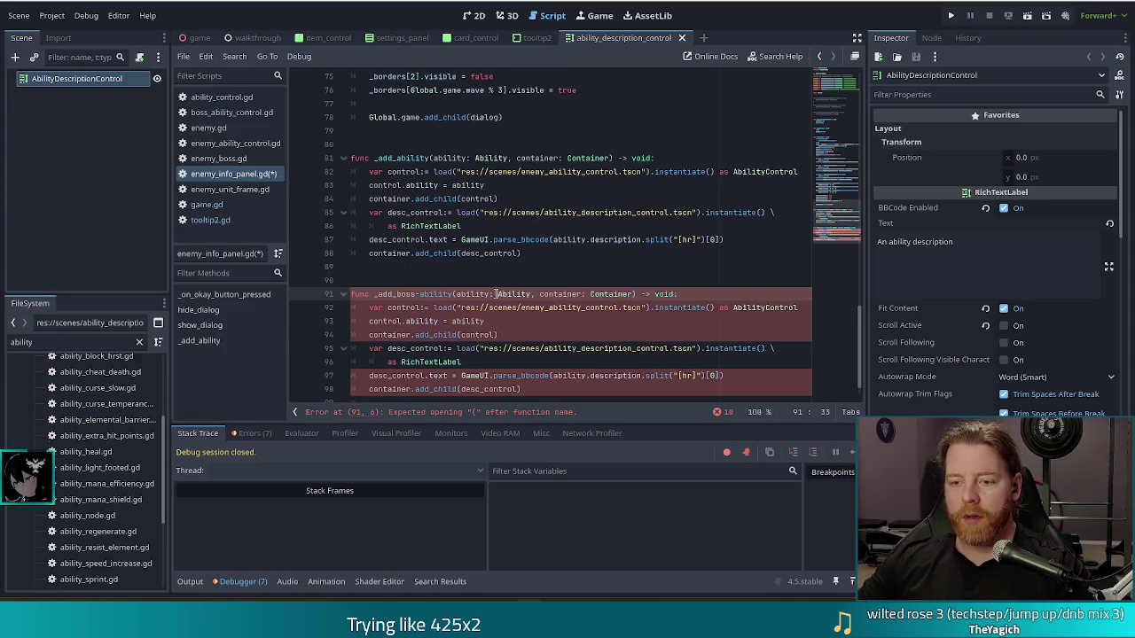
double_click(514, 294)
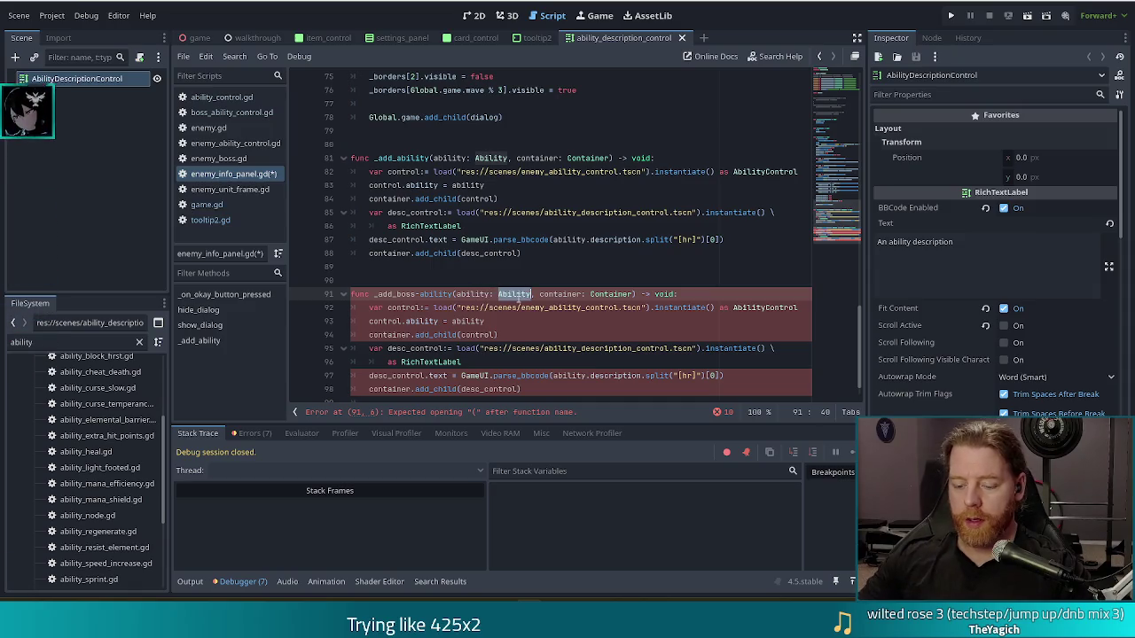
text(EnemyA)
text(oss)
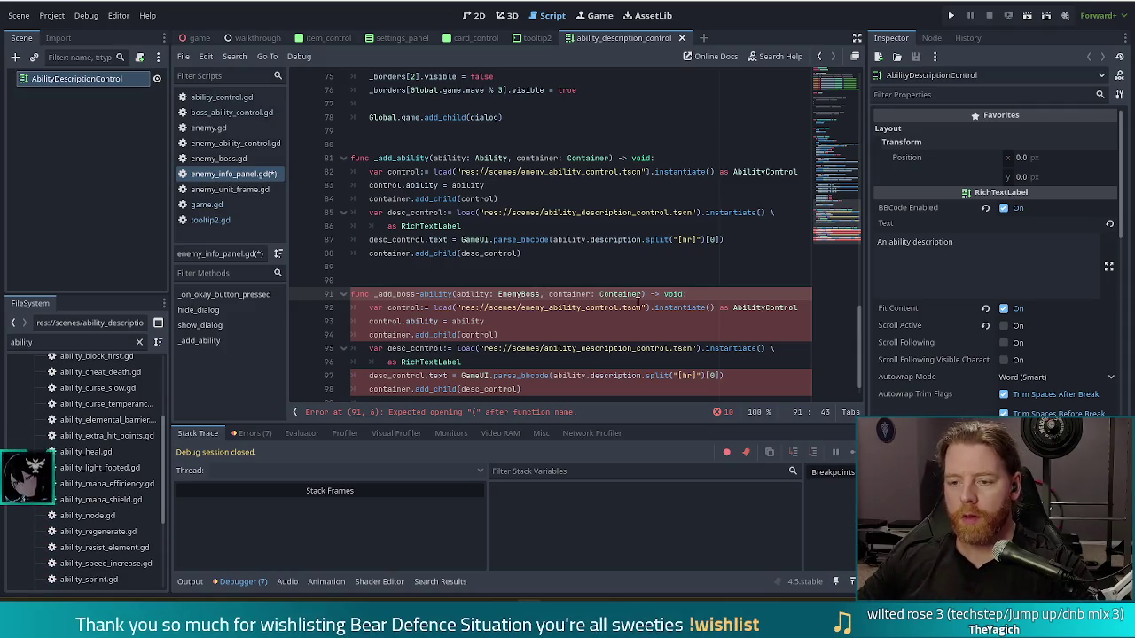
Step: Point the copy's scene path to boss_ability_control.tscn and add the underscore to the function name
click(520, 307)
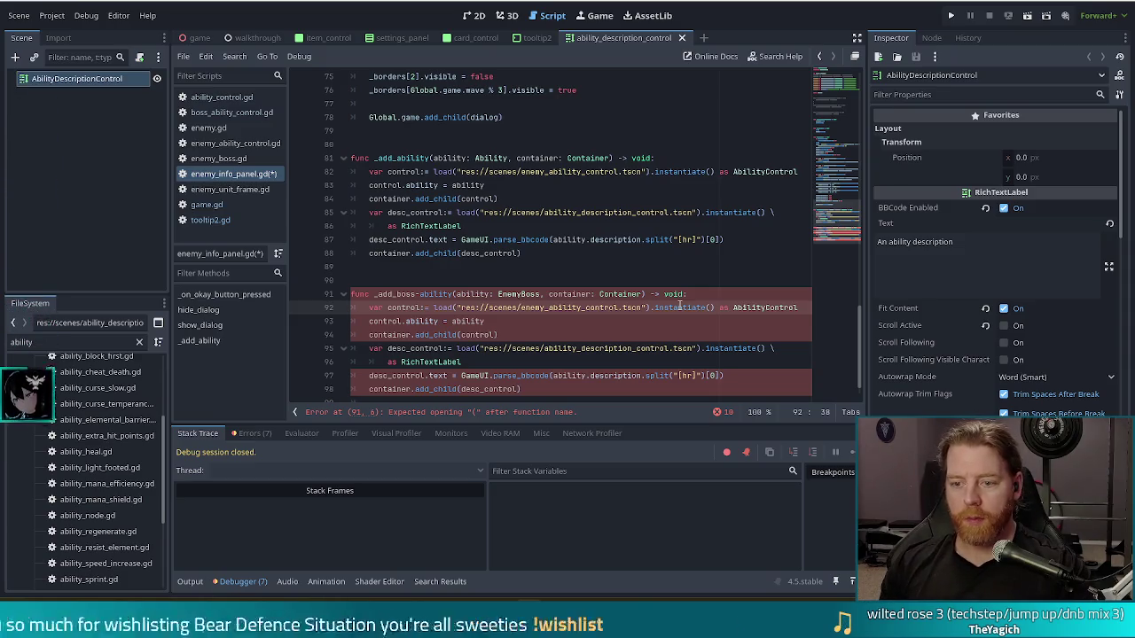
key(Delete)
key(Delete)
key(Delete)
text(boss)
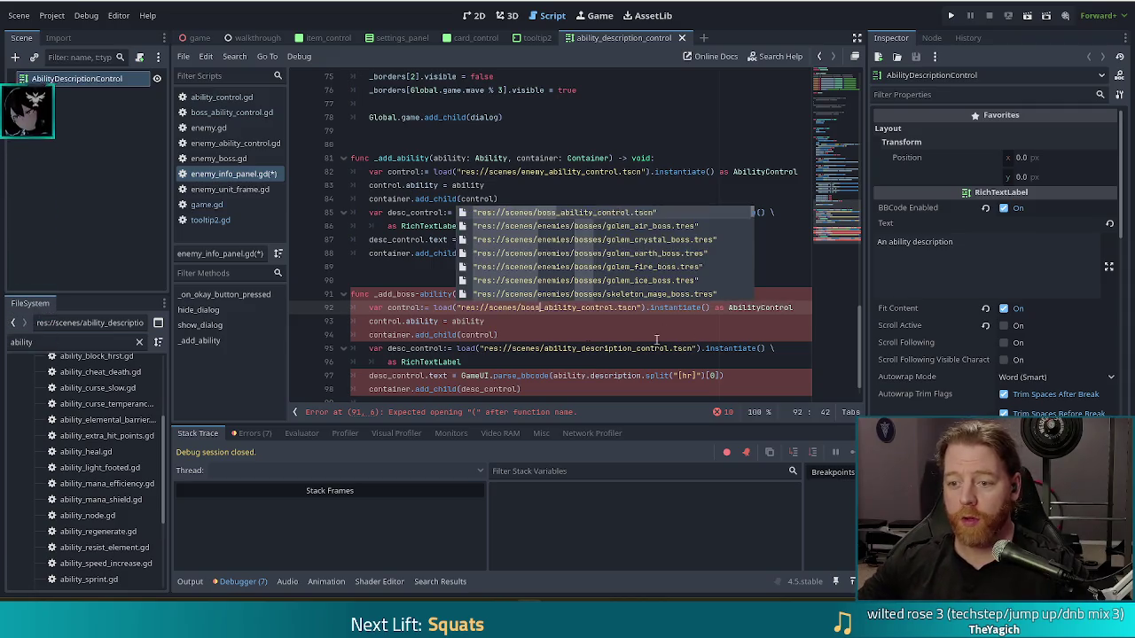
click(480, 322)
click(482, 308)
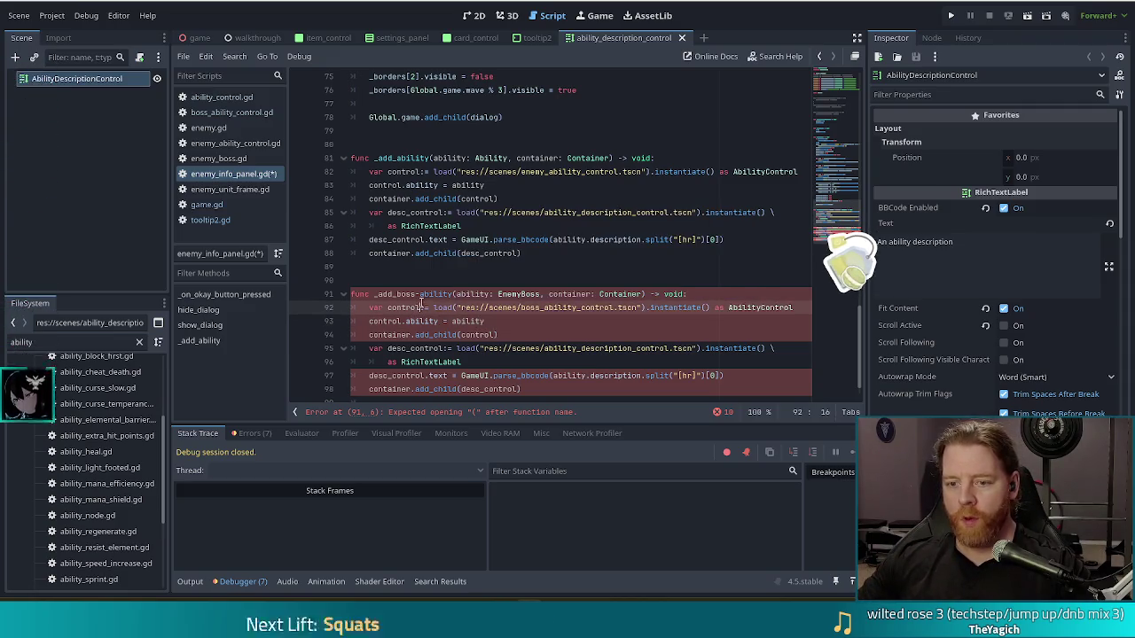
click(482, 309)
mouse_move(585, 313)
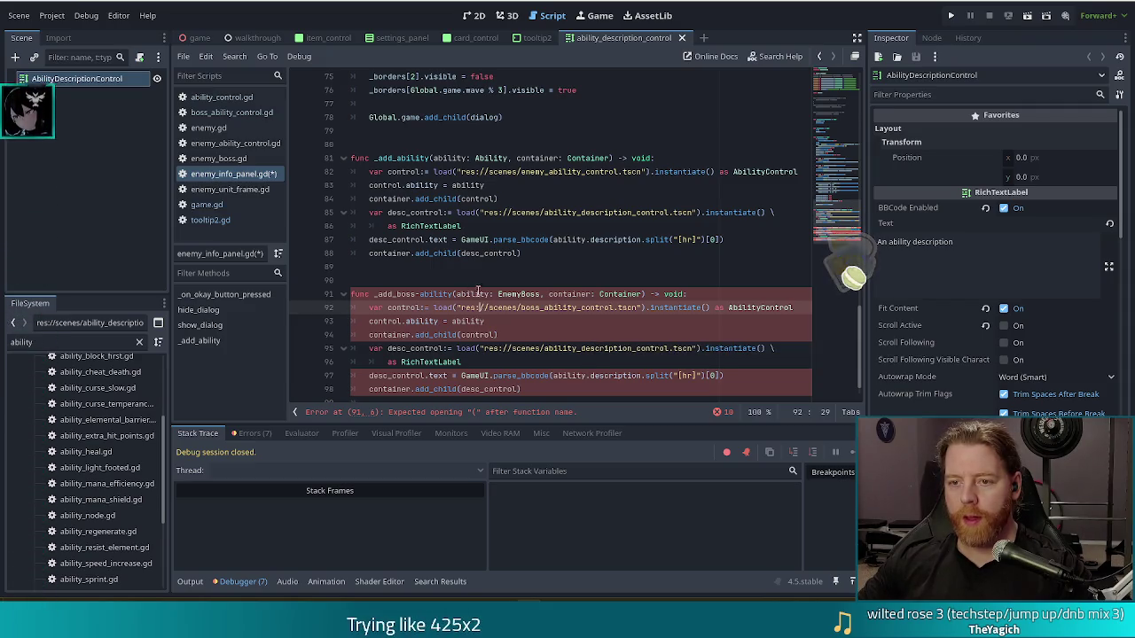
click(418, 293)
text(_)
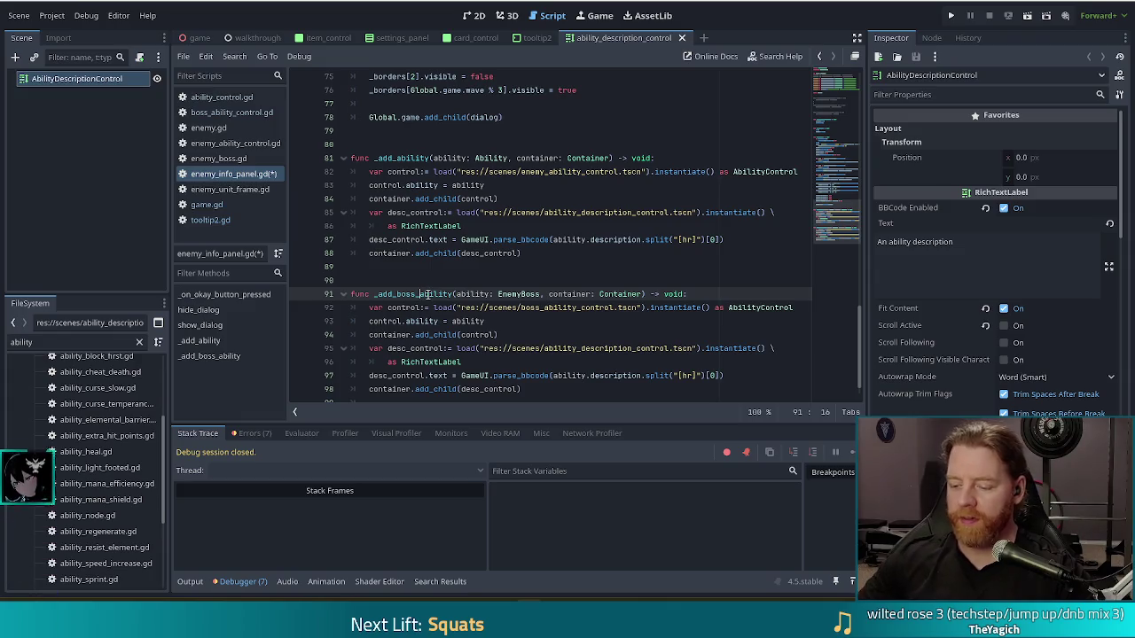
Step: Replace the hyphen so the name reads _add_boss_ability, then check its description path and split lines
key(Down)
key(Down)
key(Down)
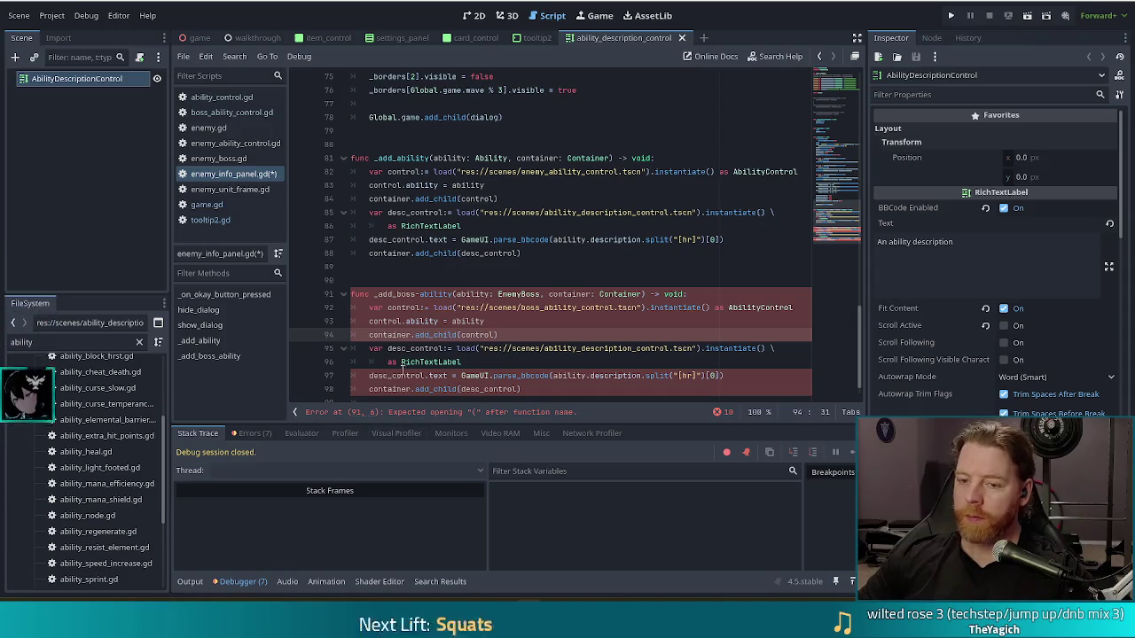
click(420, 294)
key(BackSpace)
text(_)
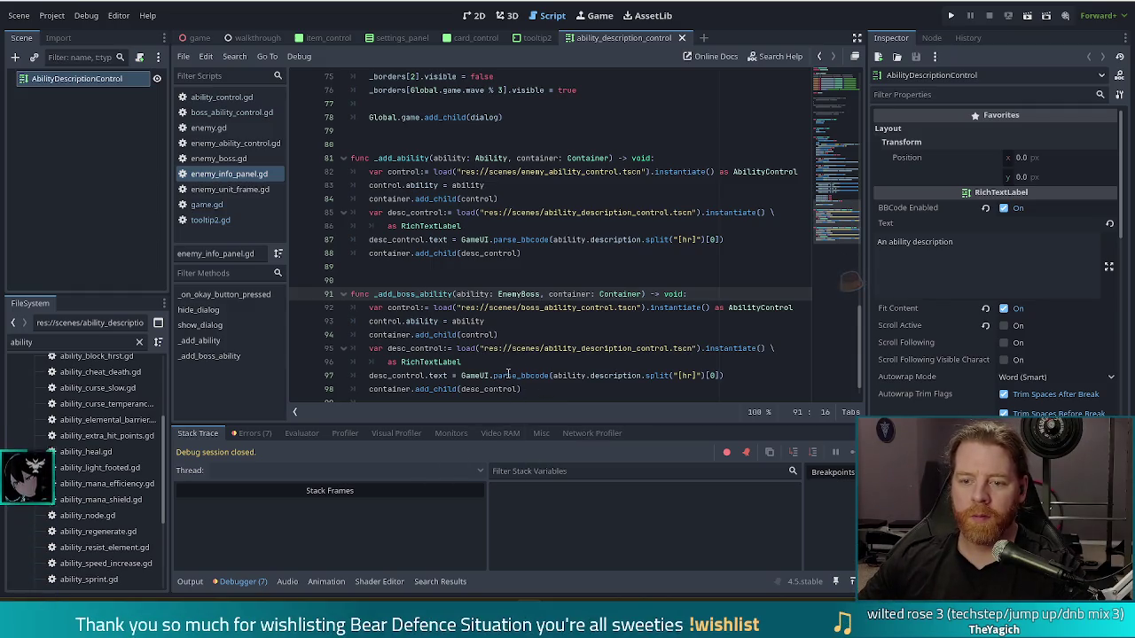
click(538, 349)
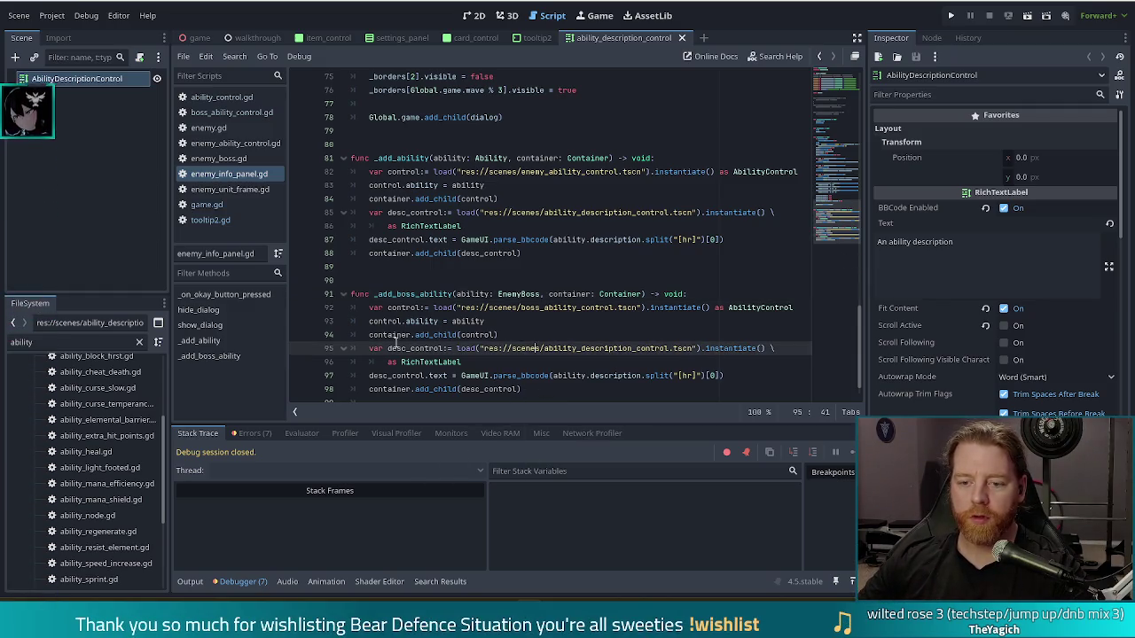
click(694, 375)
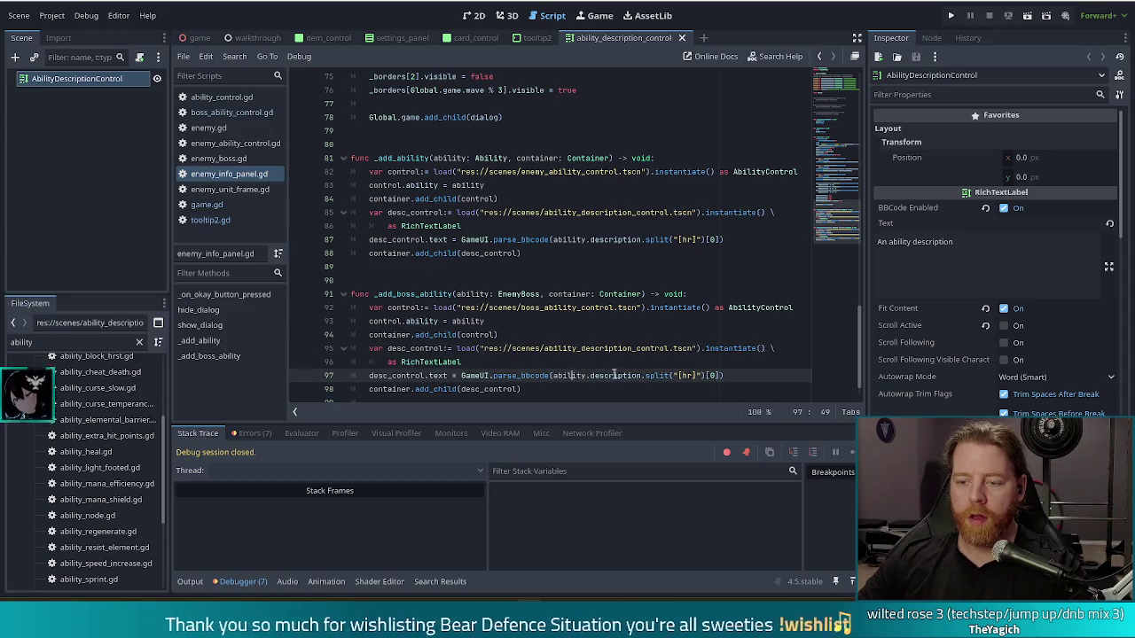